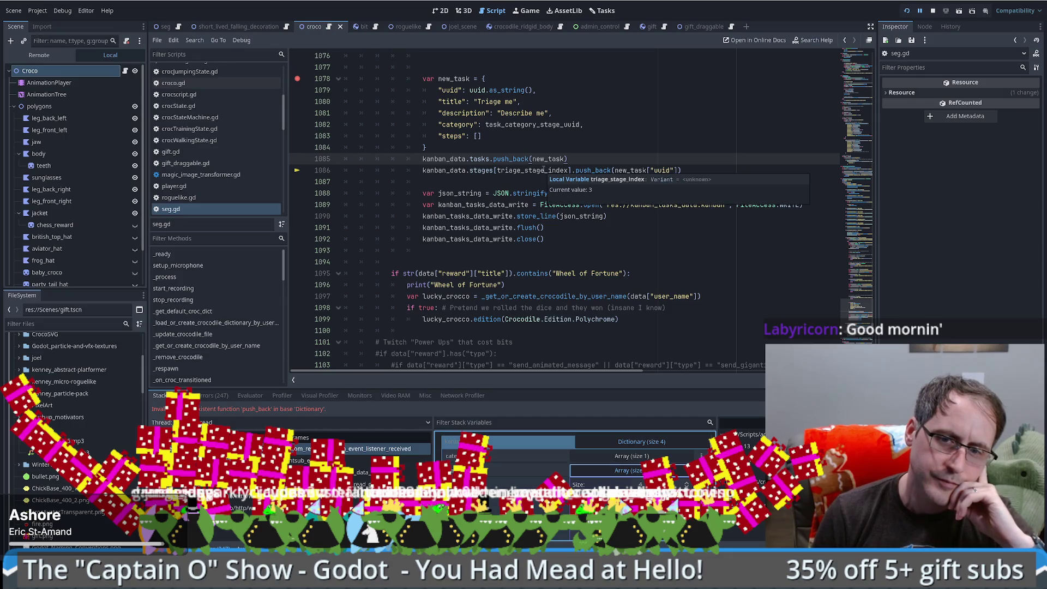
Step: Change line 1086 to push the uuid into stages[triage_stage_index]["tasks"]
{"action": "scroll", "coordinate": [575, 464], "scroll_direction": "down", "scroll_amount": 2}
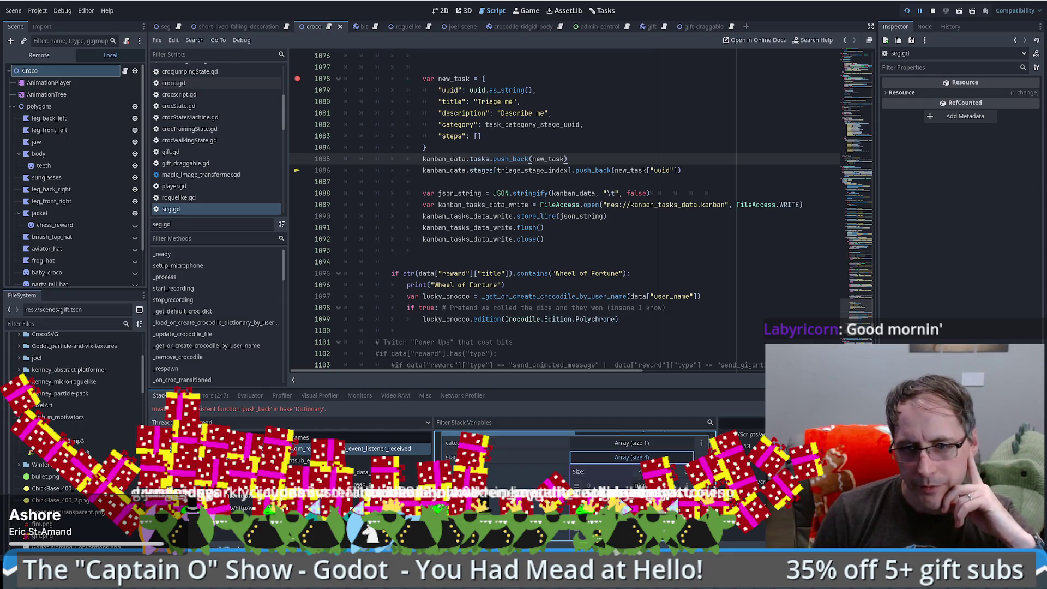
{"action": "scroll", "coordinate": [627, 463], "scroll_direction": "down", "scroll_amount": 1}
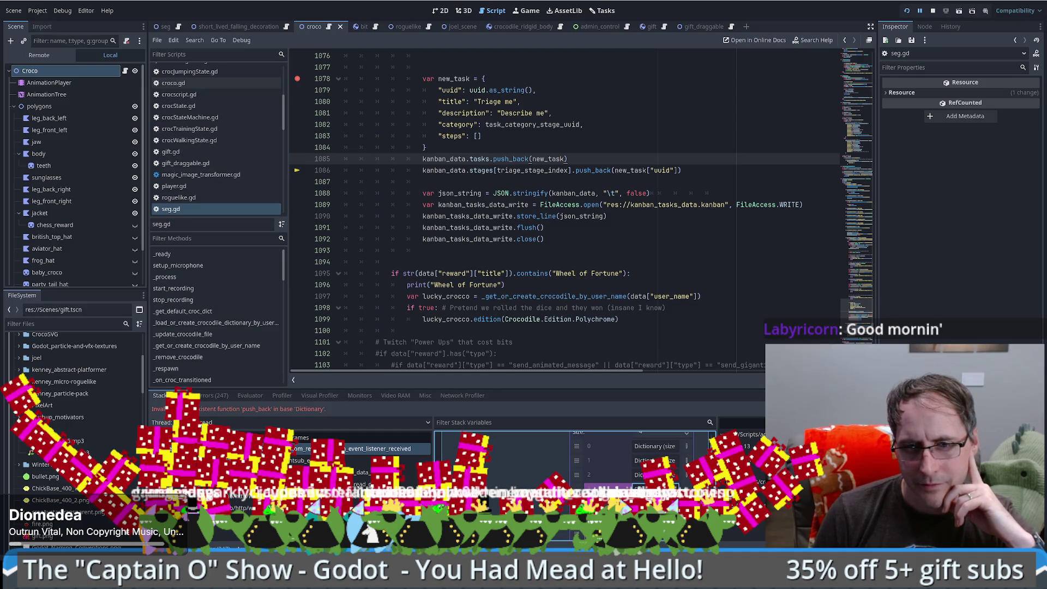
{"action": "scroll", "coordinate": [627, 469], "scroll_direction": "down", "scroll_amount": 1}
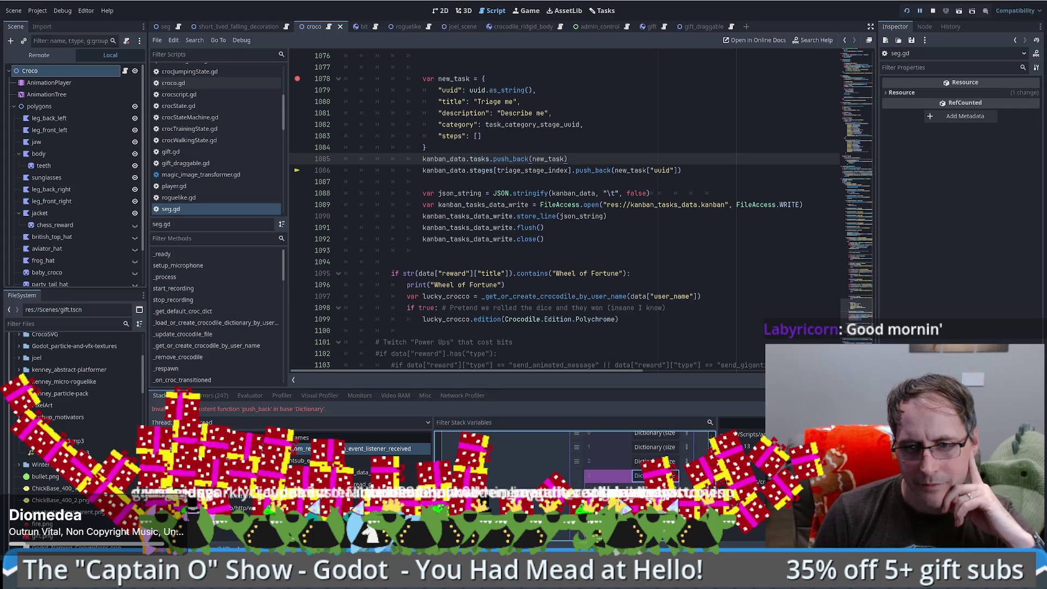
{"action": "scroll", "coordinate": [627, 458], "scroll_direction": "down", "scroll_amount": 2}
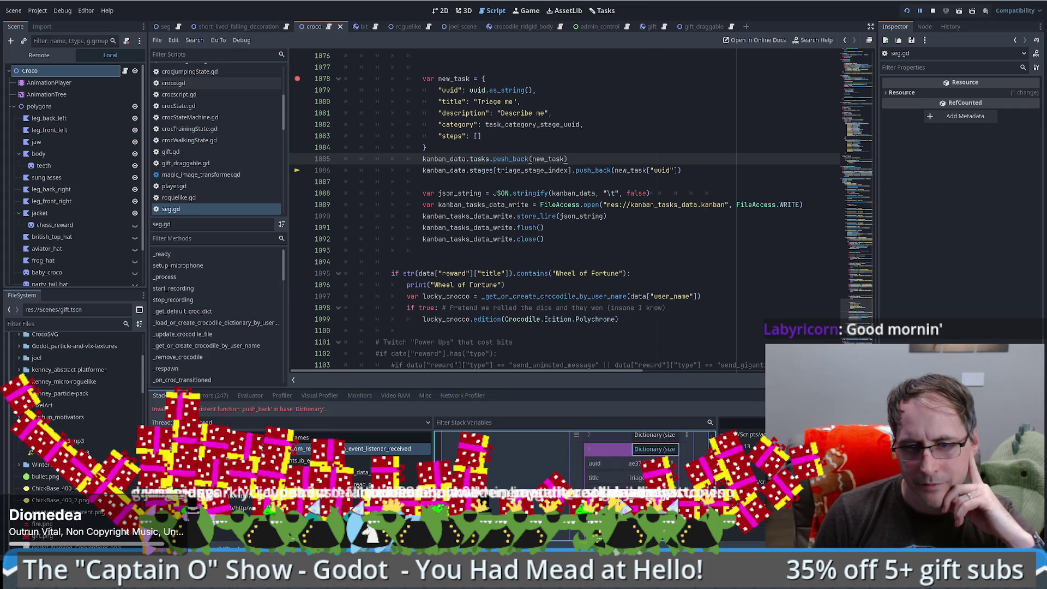
{"action": "left_click", "coordinate": [571, 170]}
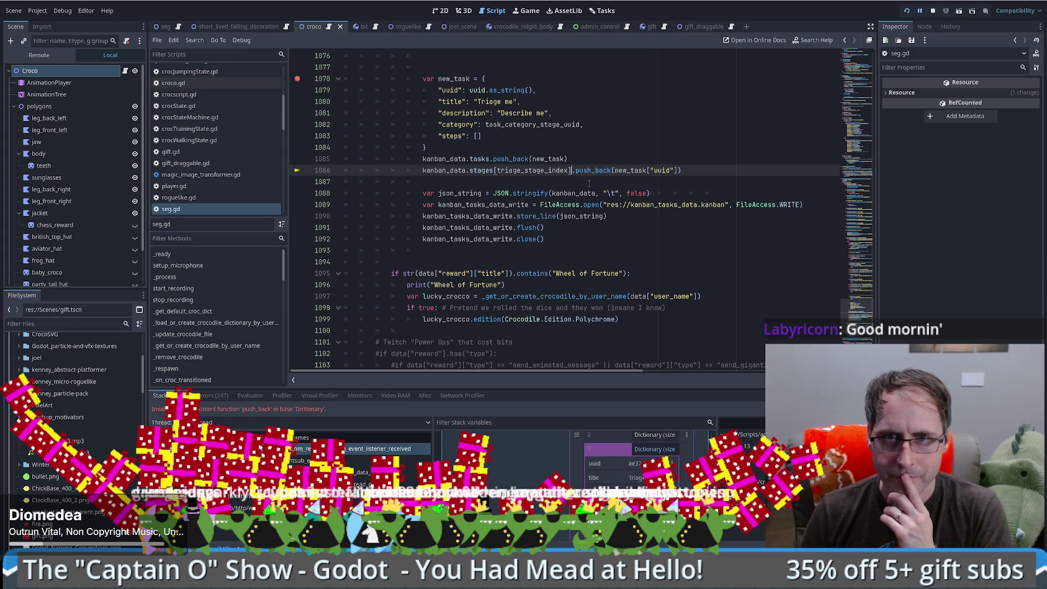
{"action": "type", "text": "[\"\"]"}
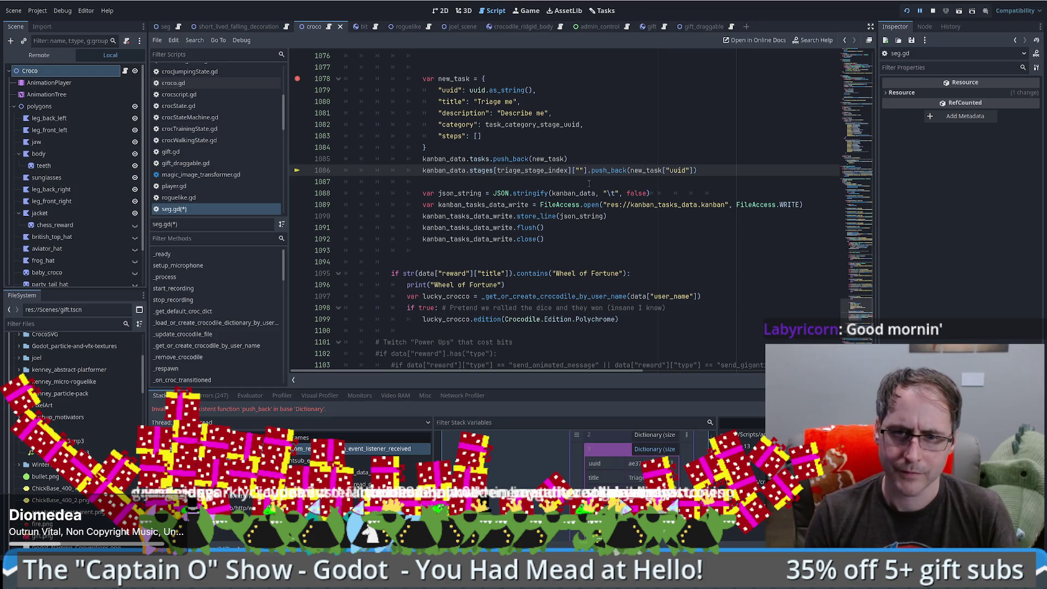
{"action": "type", "text": "tasks"}
Step: Save the script and resume until the line-1078 new_task breakpoint hits
{"action": "key", "text": "ctrl+s"}
{"action": "key", "text": "F12"}
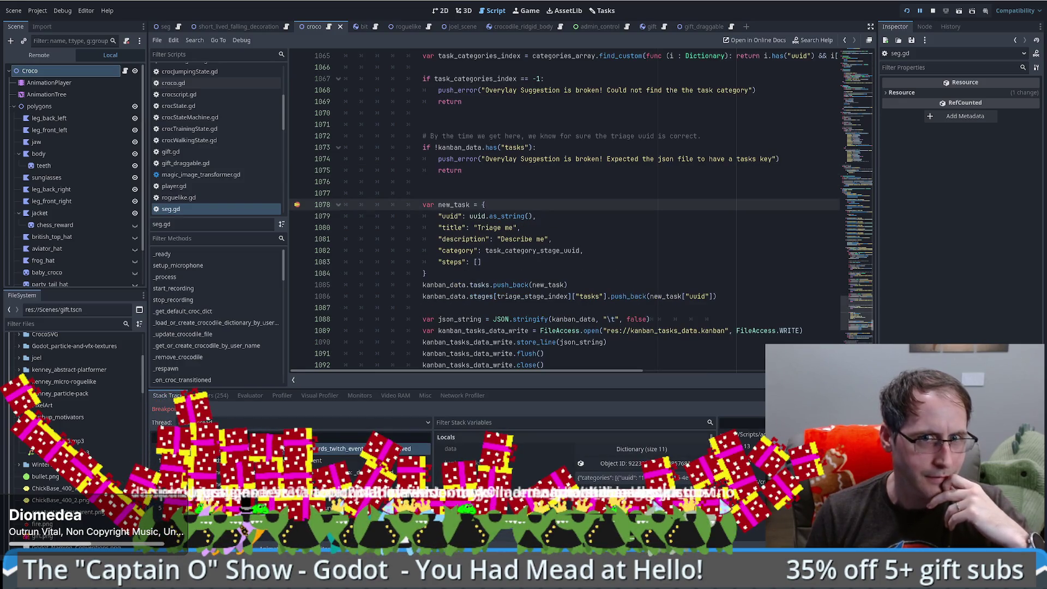
{"action": "left_click", "coordinate": [648, 228]}
Step: Step over to line 1088 and expand kanban_data's stages to inspect the Triage stage
{"action": "key", "text": "F10"}
{"action": "key", "text": "F10"}
{"action": "key", "text": "F10"}
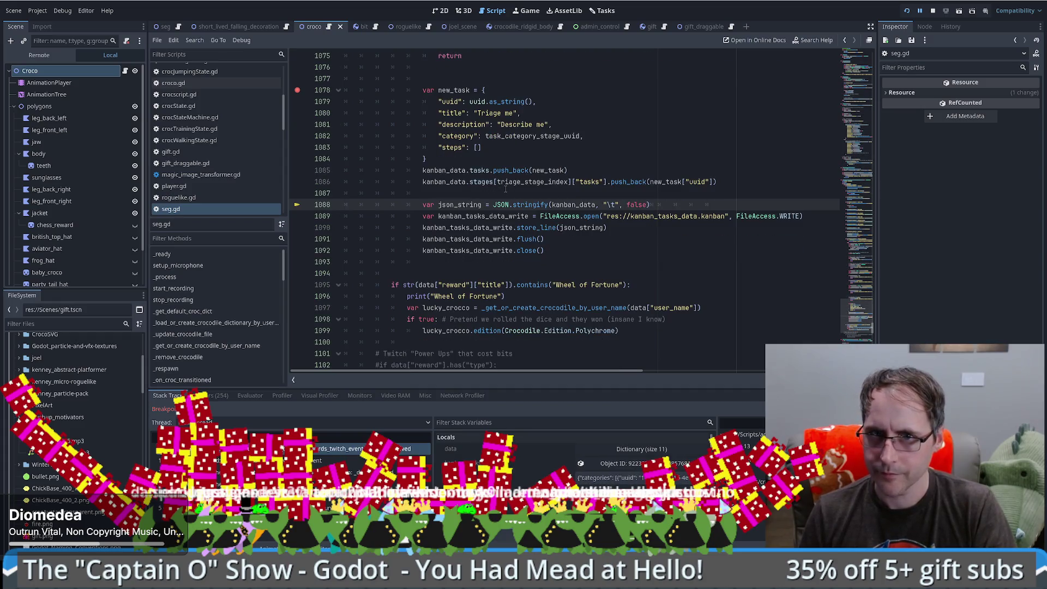
{"action": "scroll", "coordinate": [516, 482], "scroll_direction": "down", "scroll_amount": 3}
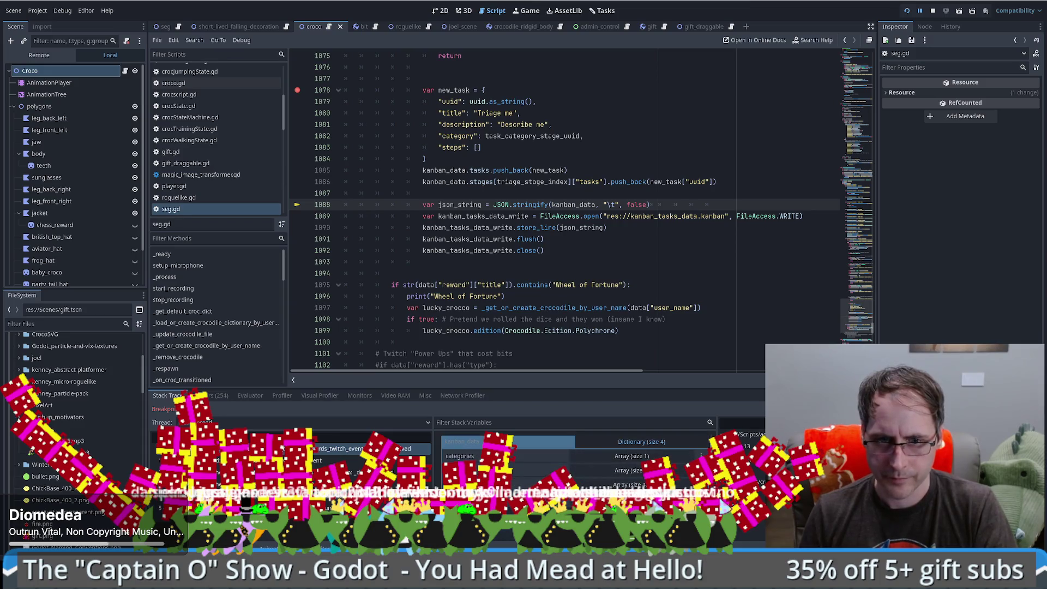
{"action": "left_click", "coordinate": [619, 480]}
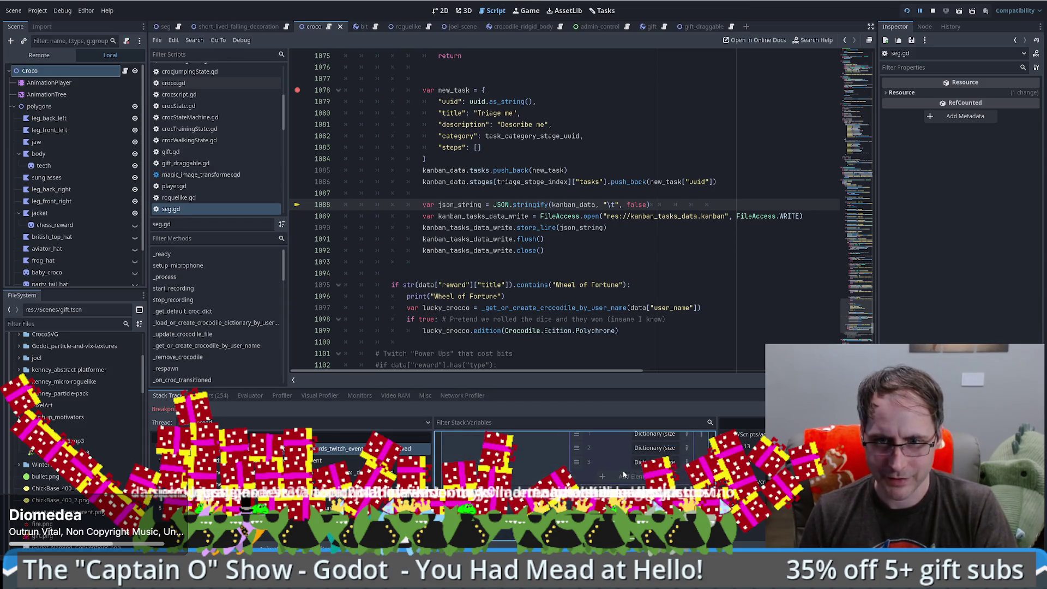
{"action": "left_click", "coordinate": [655, 475]}
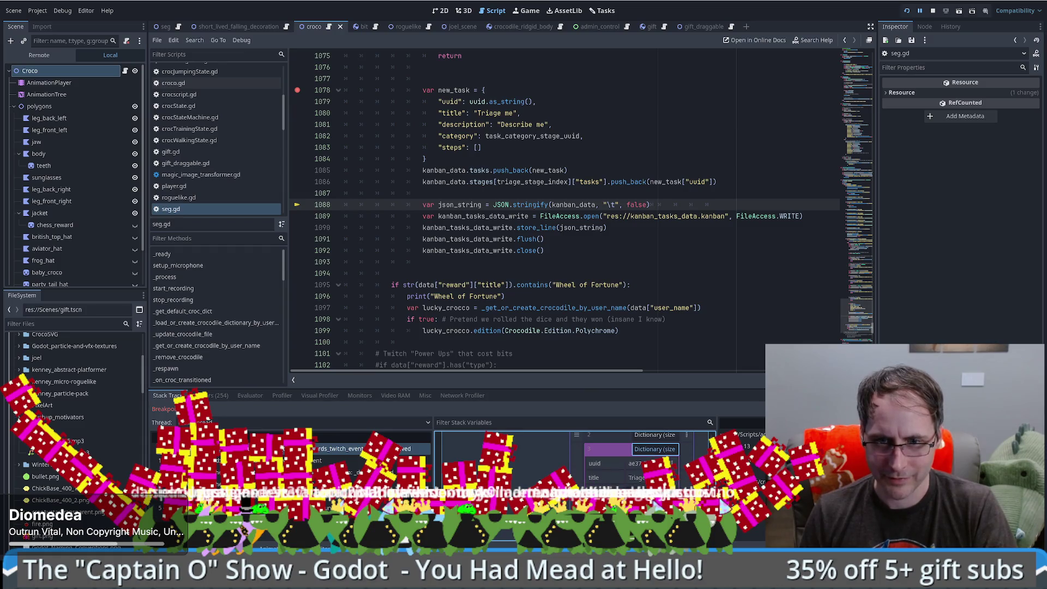
{"action": "scroll", "coordinate": [619, 463], "scroll_direction": "down", "scroll_amount": 1}
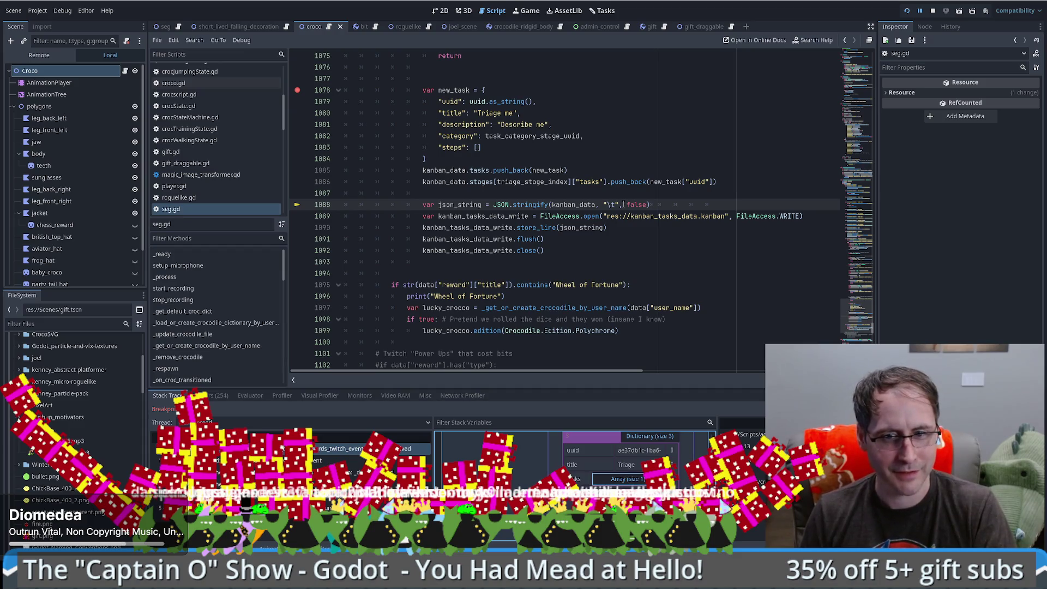
Step: Page to the end of the tasks array, inspect newest task 41, and resume the game
{"action": "scroll", "coordinate": [627, 471], "scroll_direction": "up", "scroll_amount": 5}
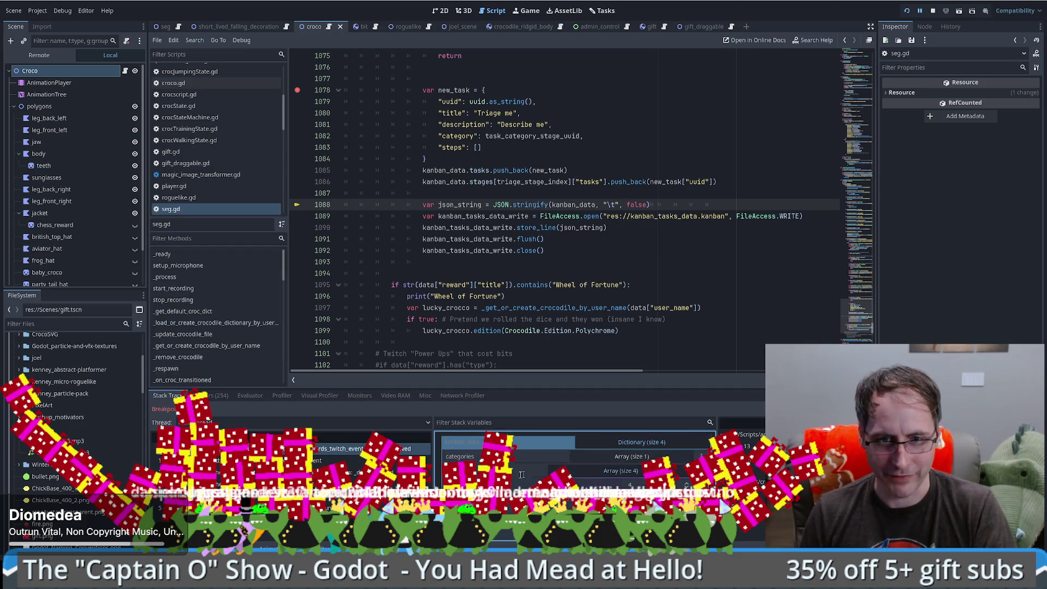
{"action": "scroll", "coordinate": [608, 461], "scroll_direction": "down", "scroll_amount": 4}
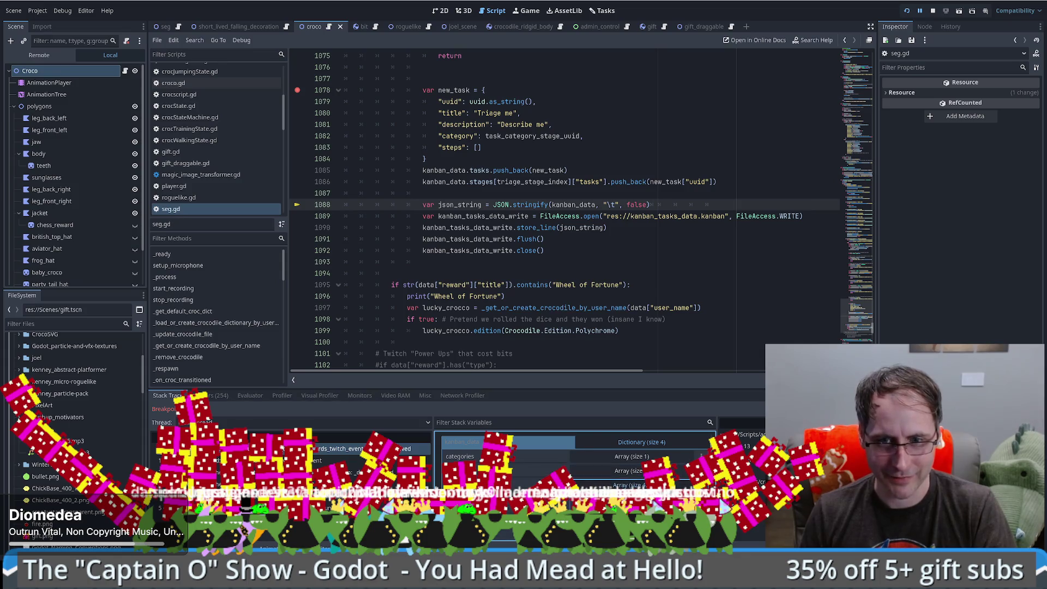
{"action": "scroll", "coordinate": [612, 462], "scroll_direction": "down", "scroll_amount": 3}
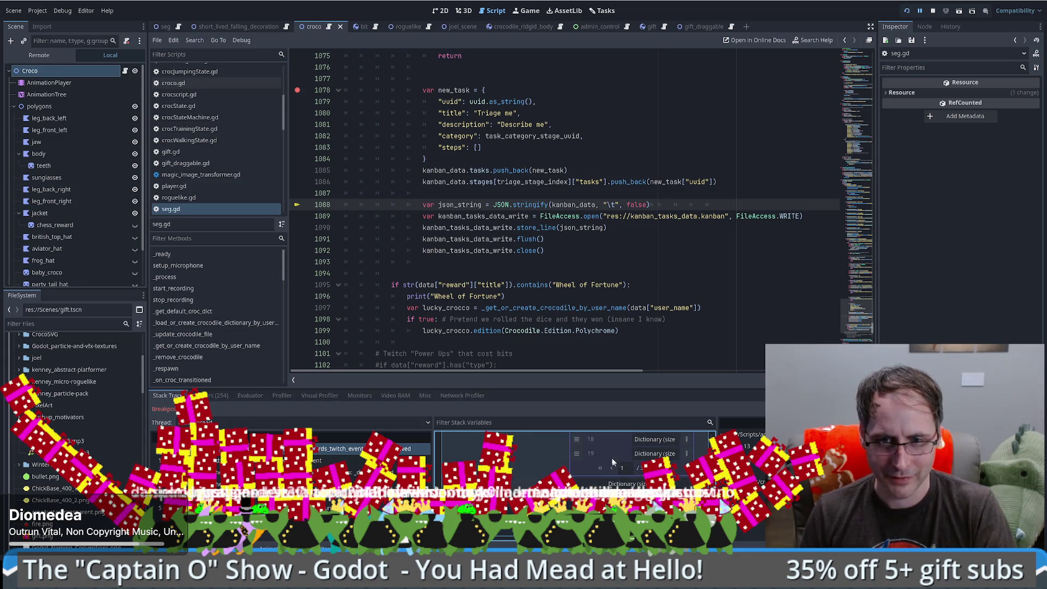
{"action": "left_click", "coordinate": [663, 437]}
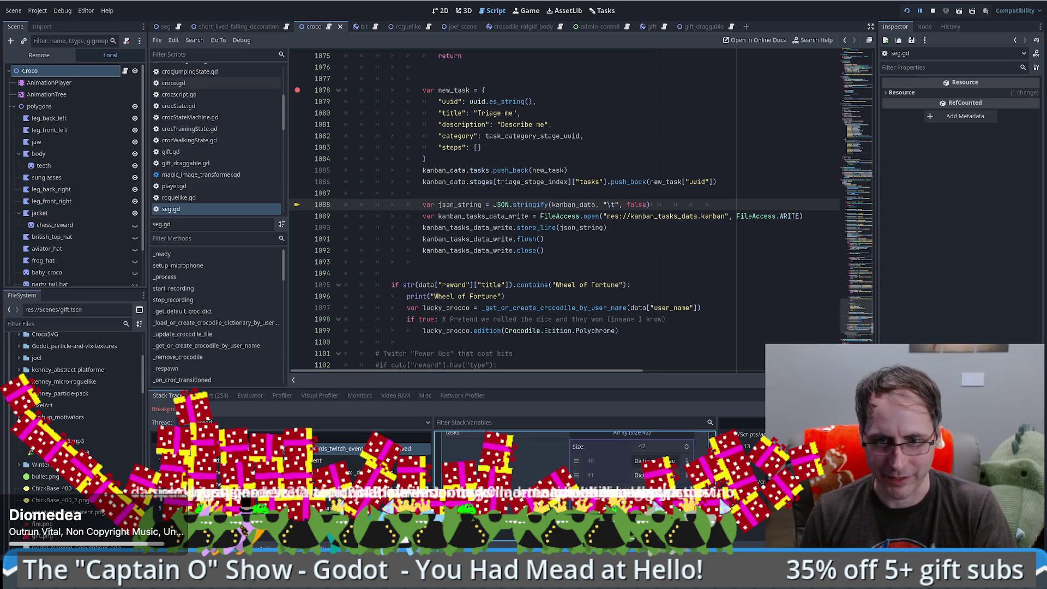
{"action": "left_click", "coordinate": [654, 475]}
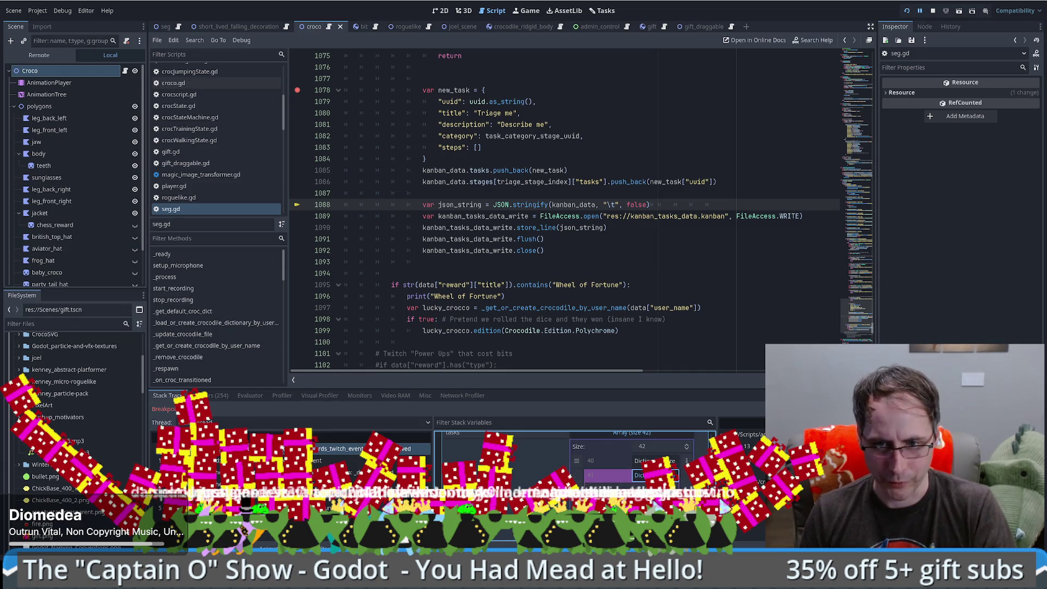
{"action": "left_click", "coordinate": [624, 236]}
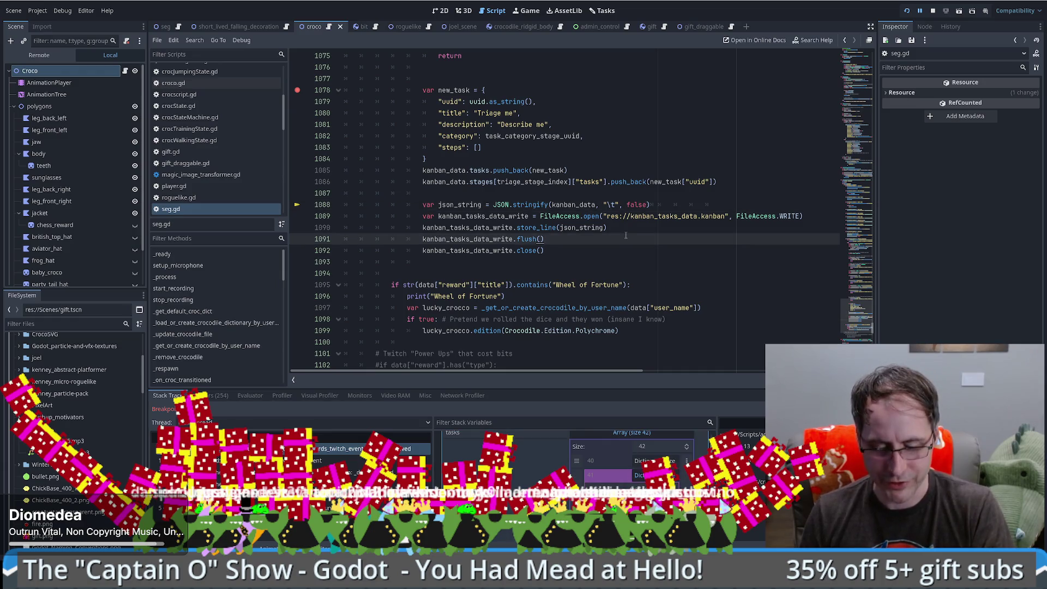
{"action": "key", "text": "F12"}
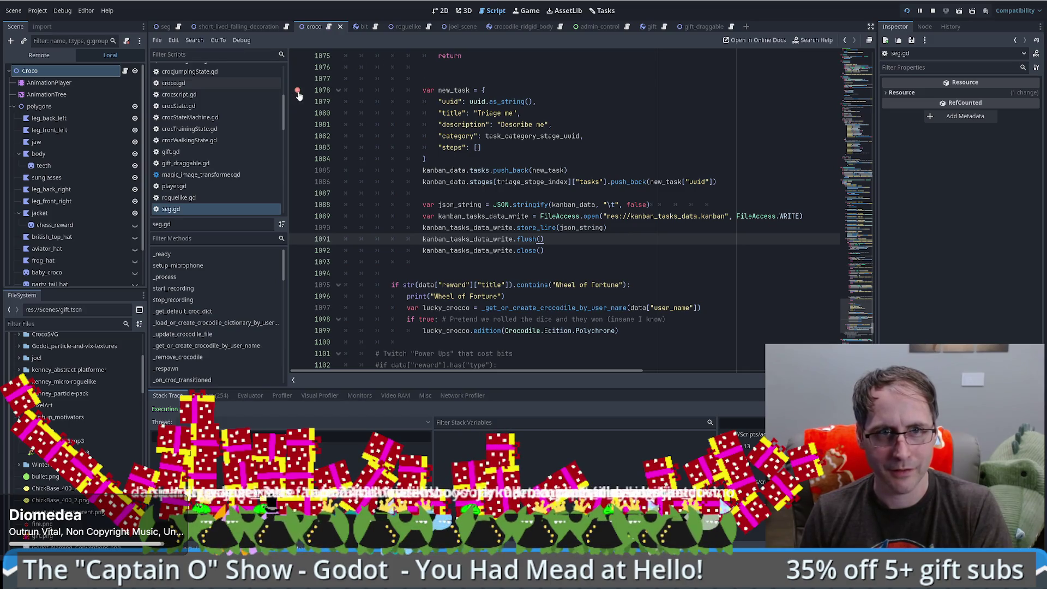
Step: In VS Code, select the new task's uuid on line 364 and find it under the Triage stage
{"action": "key", "text": "alt+Tab"}
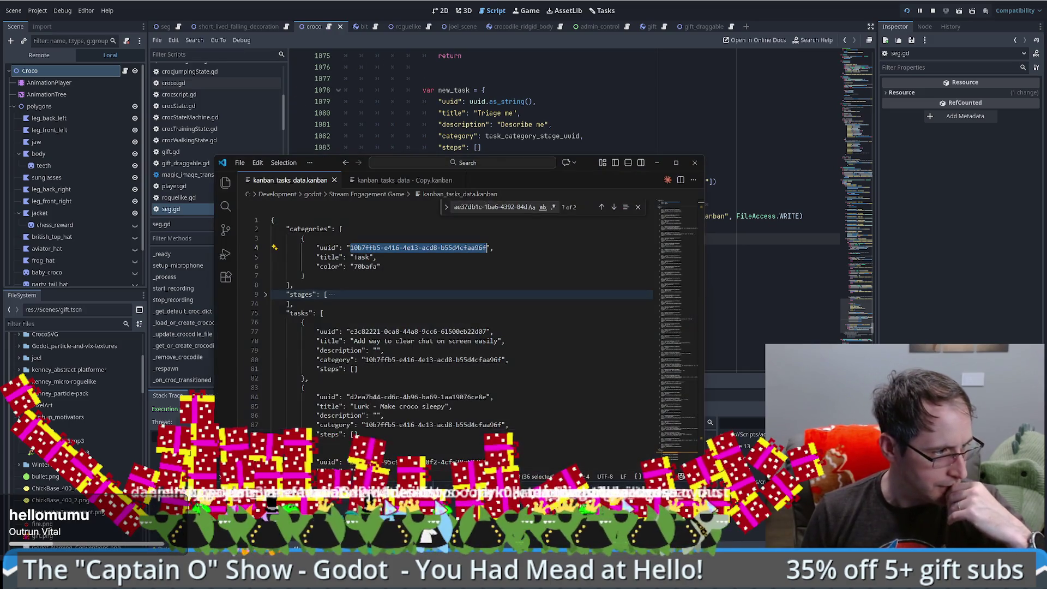
{"action": "left_click_drag", "start_coordinate": [676, 213], "coordinate": [656, 427]}
{"action": "left_click_drag", "start_coordinate": [272, 384], "coordinate": [359, 413]}
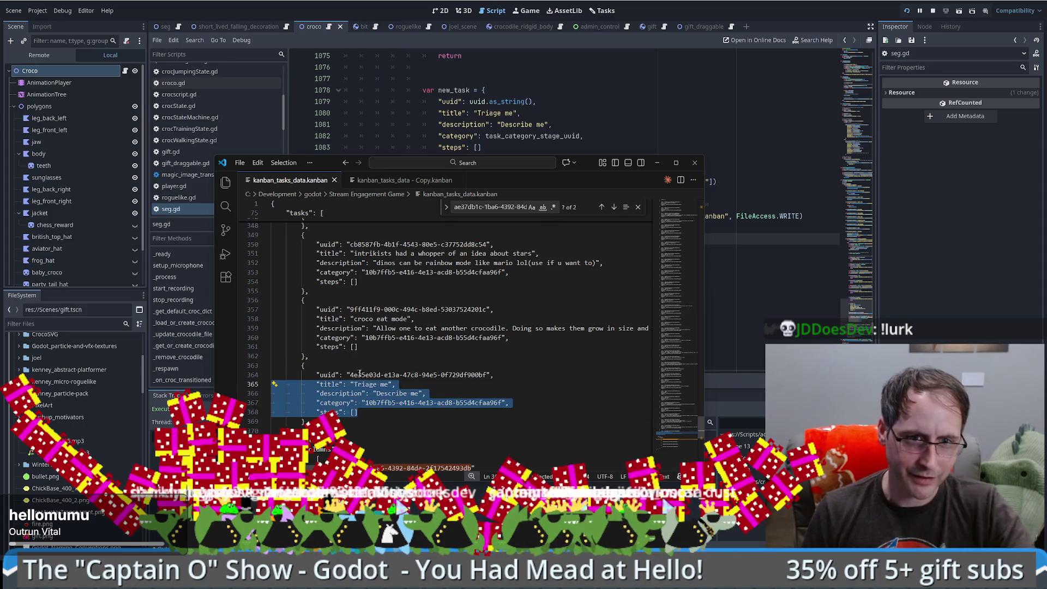
{"action": "left_click_drag", "start_coordinate": [349, 375], "coordinate": [486, 374]}
{"action": "key", "text": "ctrl+f"}
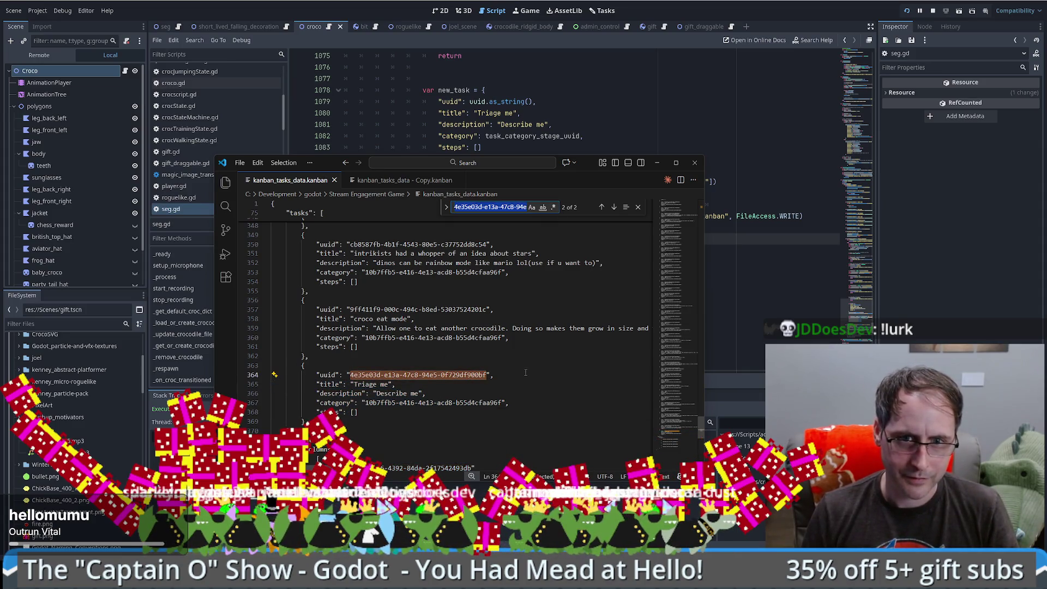
{"action": "left_click", "coordinate": [613, 207]}
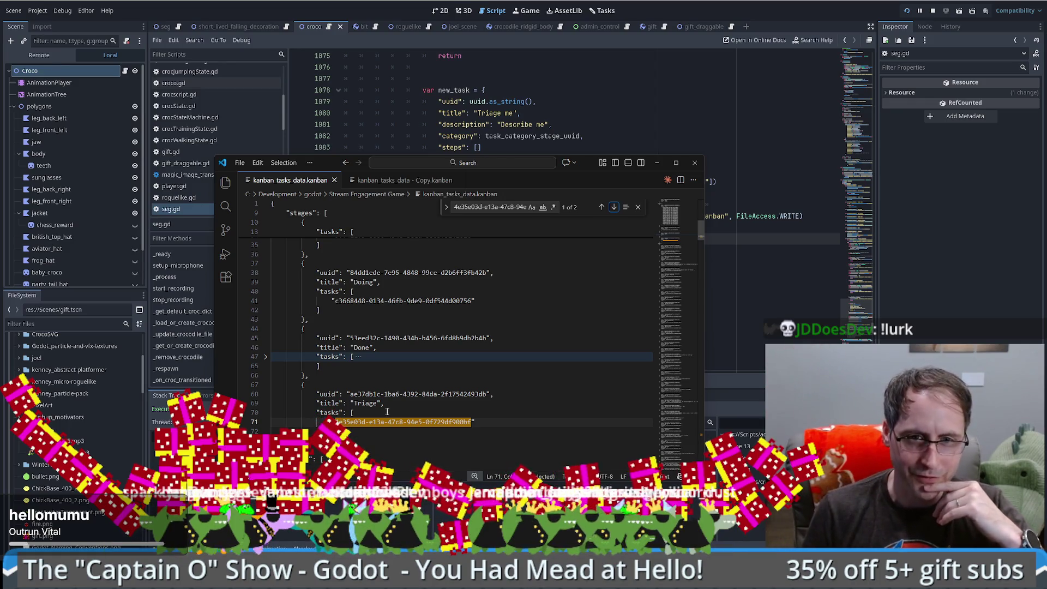
Step: Return to Godot and stop the running game with F8
{"action": "left_click_drag", "start_coordinate": [593, 165], "coordinate": [585, 99]}
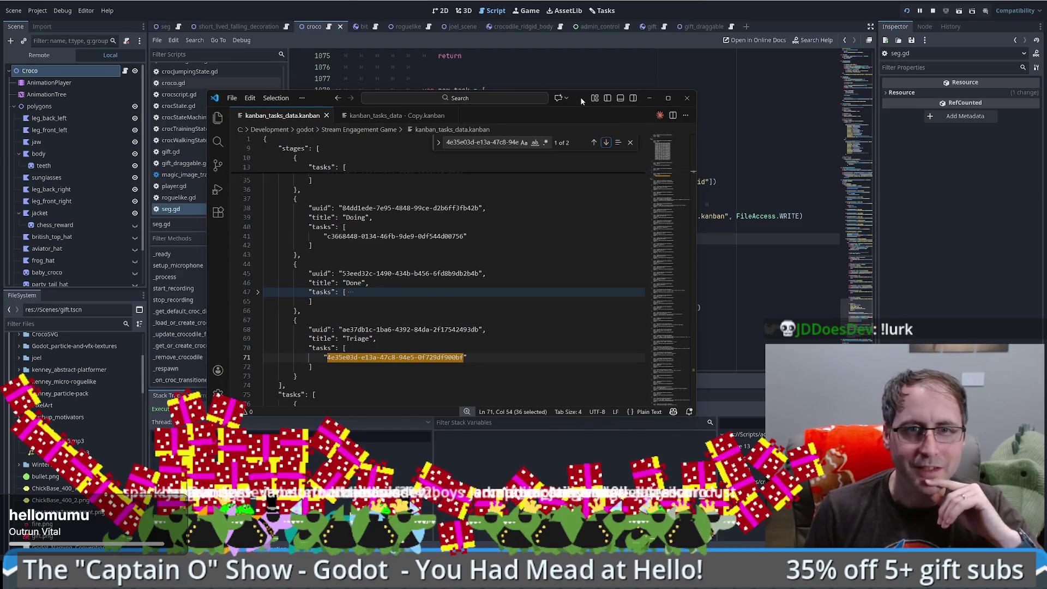
{"action": "left_click", "coordinate": [768, 267]}
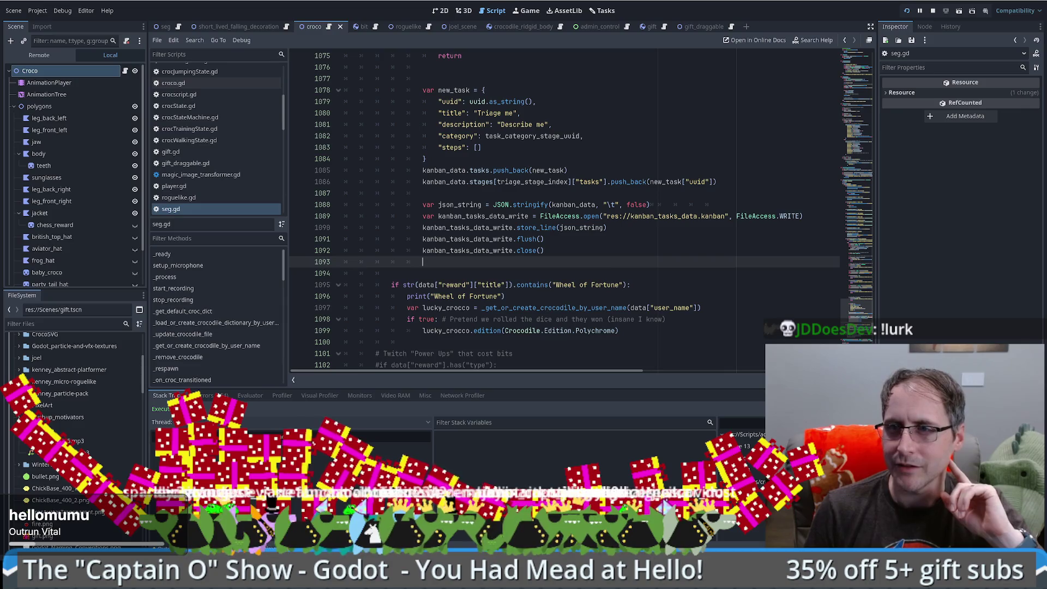
{"action": "key", "text": "F8"}
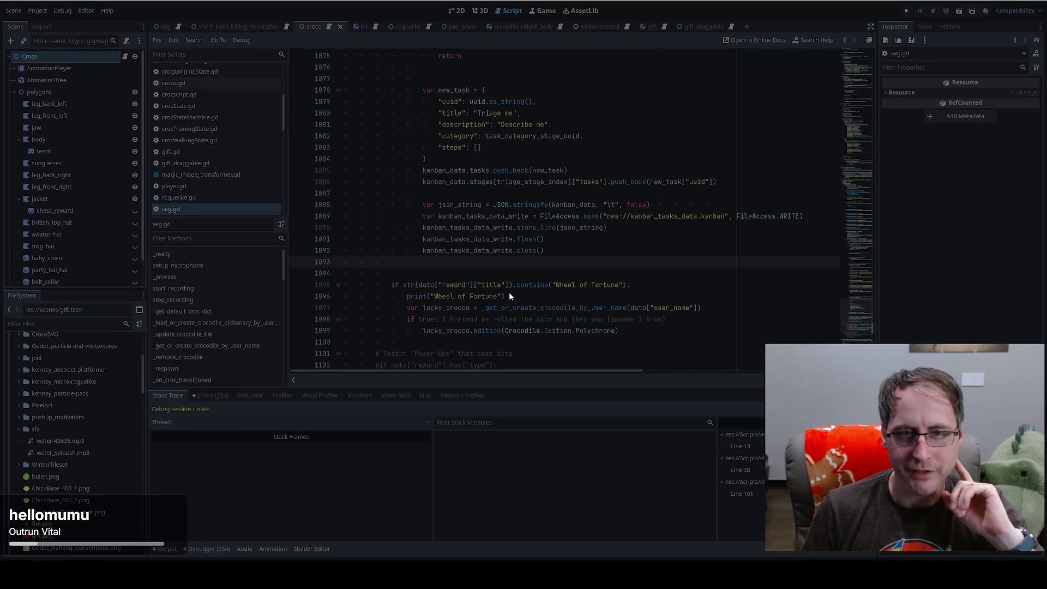
Step: Restart Godot from the desktop icon and open Stream Engagement Game from the Project Manager
{"action": "key", "text": "alt+Tab"}
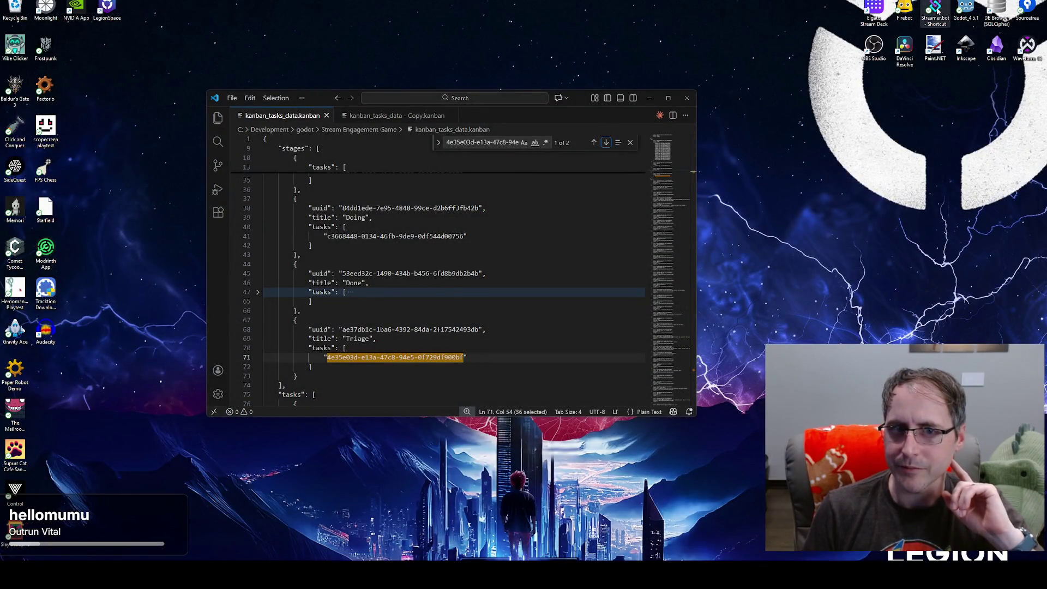
{"action": "left_click", "coordinate": [965, 10]}
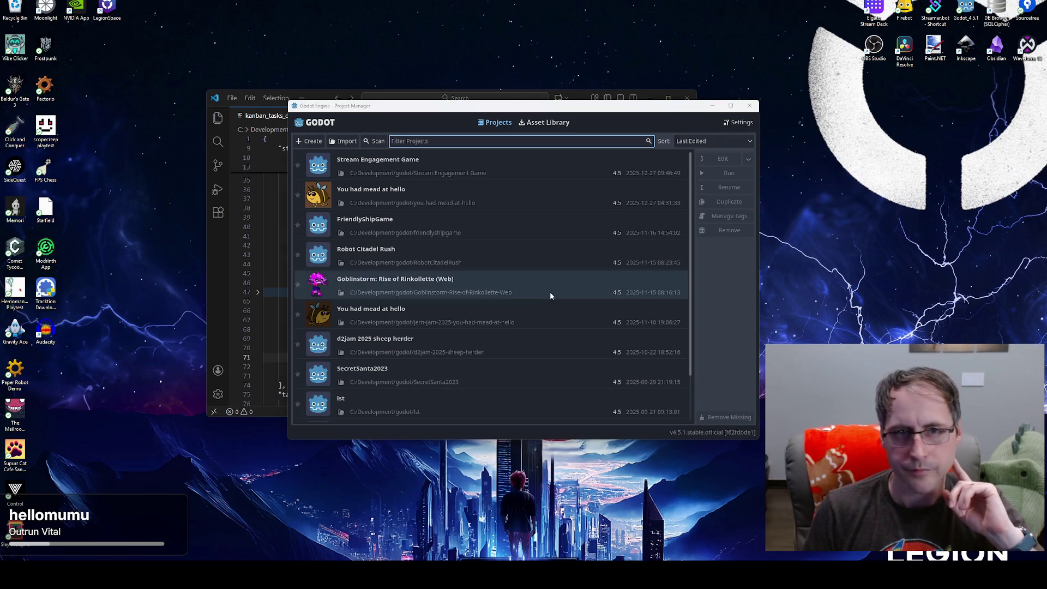
{"action": "left_click", "coordinate": [454, 154]}
{"action": "double_click", "coordinate": [683, 166]}
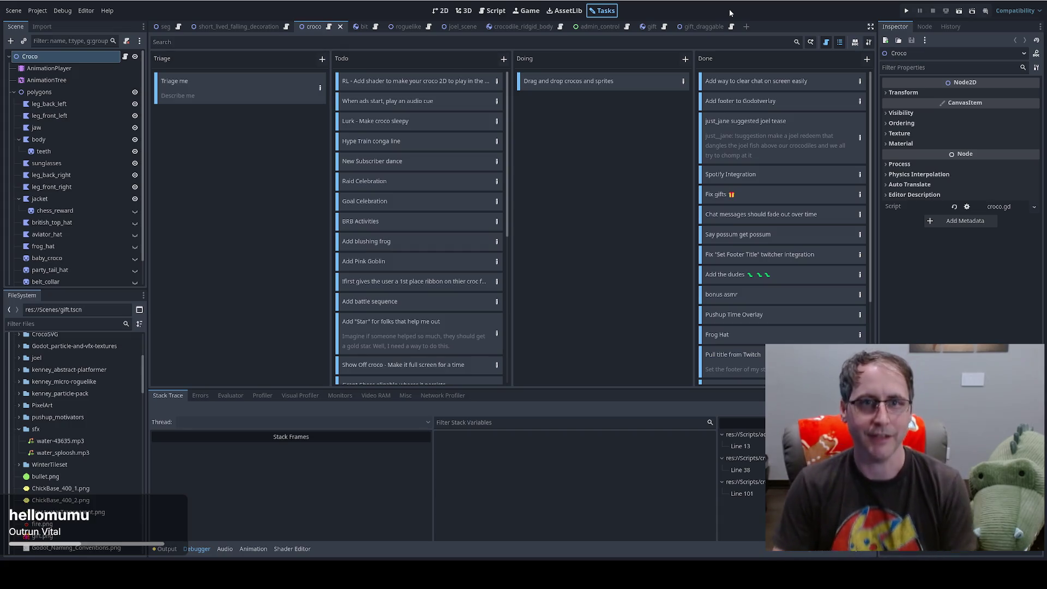
Step: Overwrite kanban_tasks_data.kanban with the backup copy's contents in VS Code, then return to Godot's board
{"action": "scroll", "coordinate": [433, 233], "scroll_direction": "down", "scroll_amount": 5}
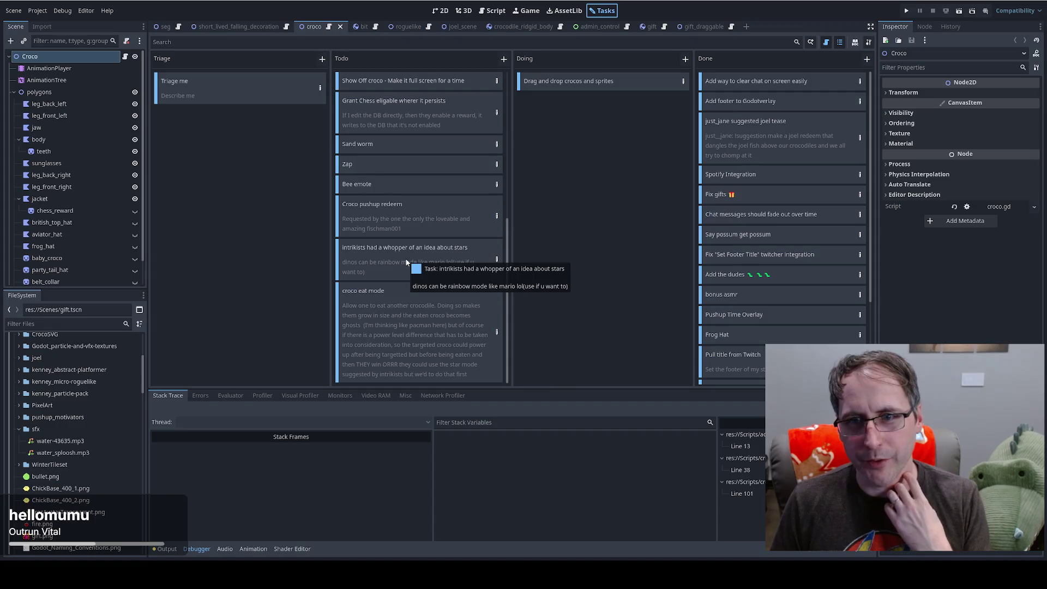
{"action": "scroll", "coordinate": [406, 261], "scroll_direction": "up", "scroll_amount": 5}
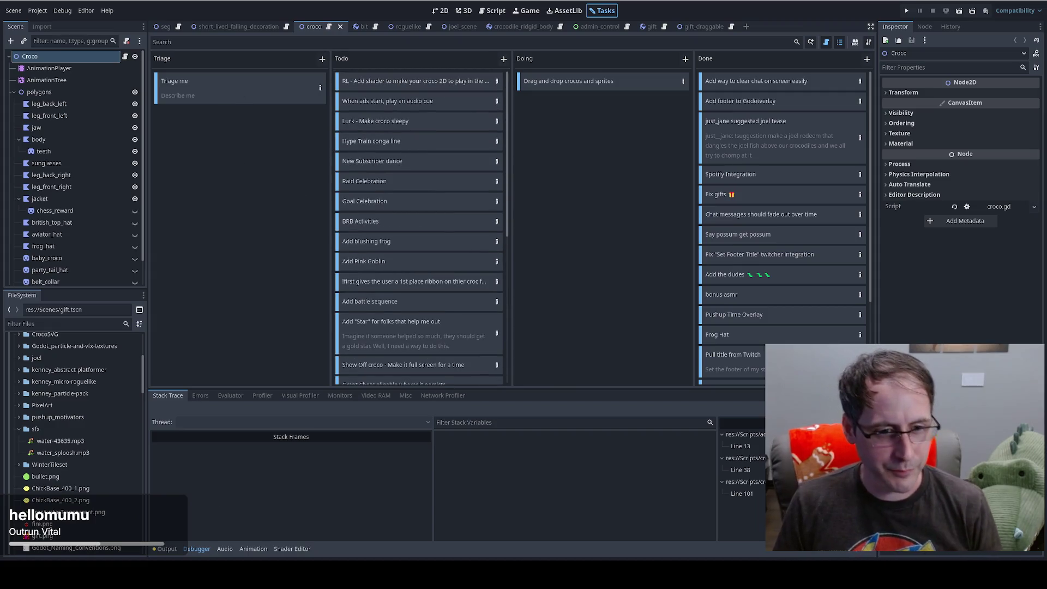
{"action": "key", "text": "alt+Tab"}
{"action": "left_click", "coordinate": [394, 116]}
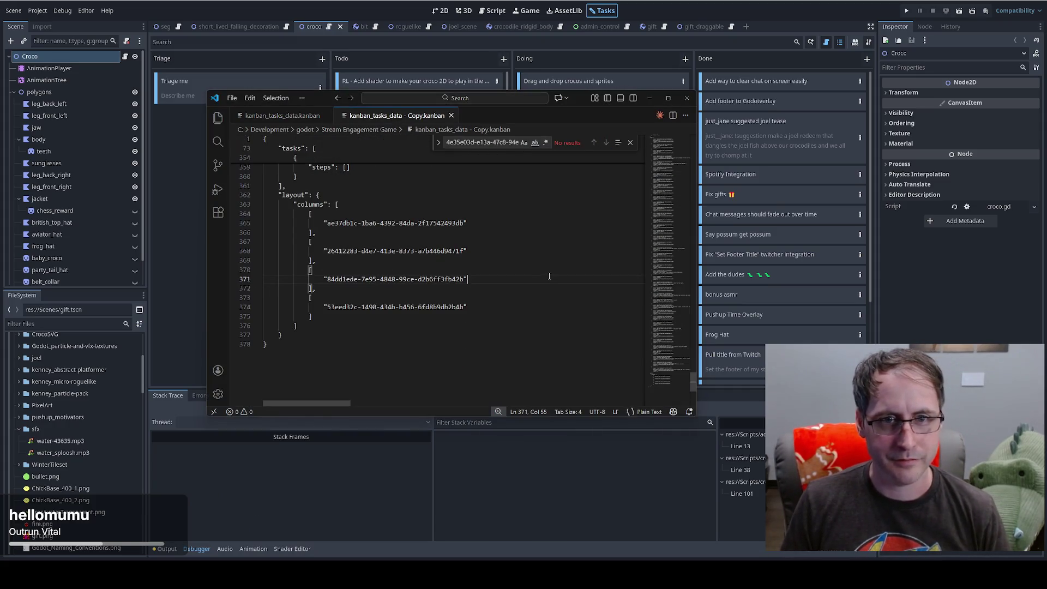
{"action": "key", "text": "ctrl+a"}
{"action": "left_click", "coordinate": [303, 116]}
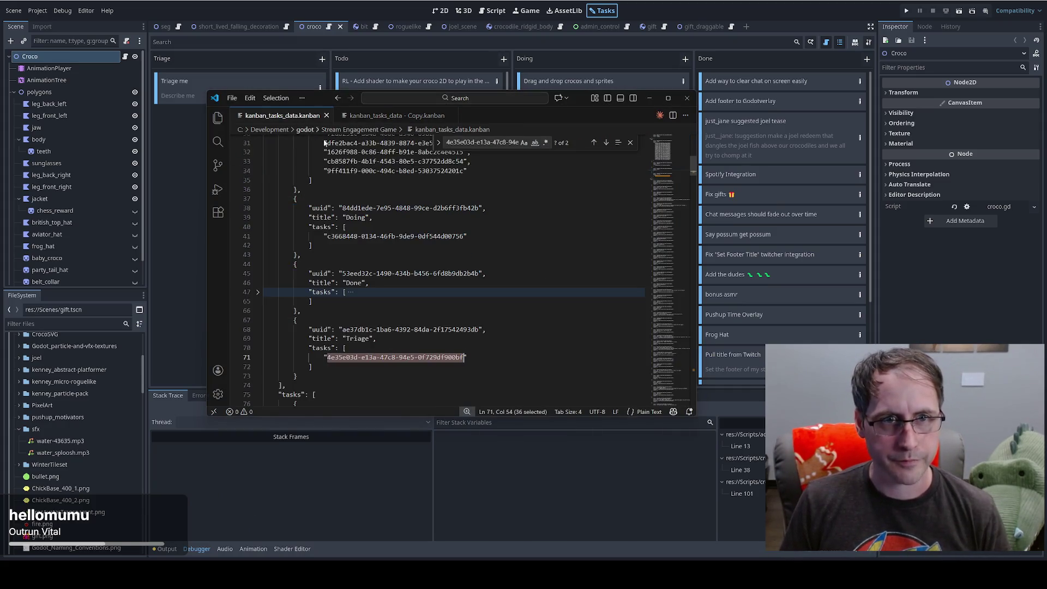
{"action": "key", "text": "ctrl+a"}
{"action": "key", "text": "ctrl+v"}
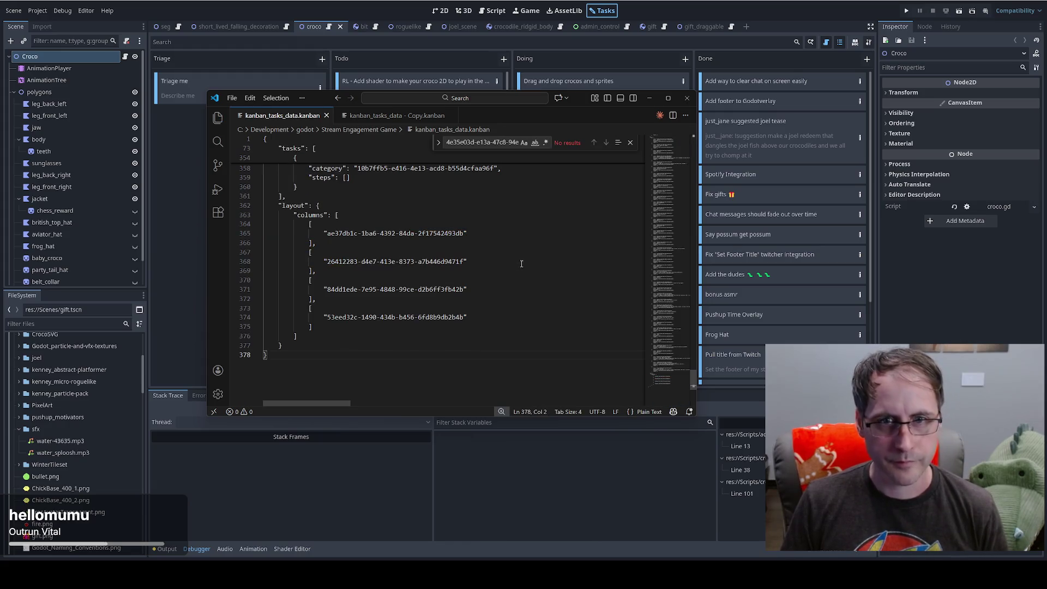
{"action": "left_click", "coordinate": [606, 13]}
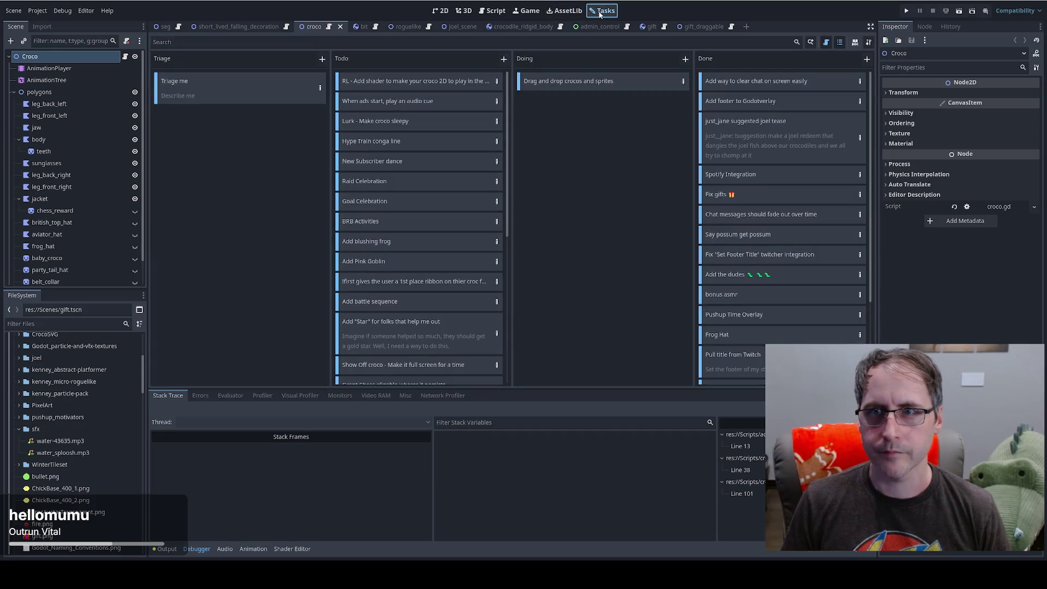
Step: Open Tasks Settings and look through its Categories, Stages and General pages
{"action": "left_click", "coordinate": [869, 42]}
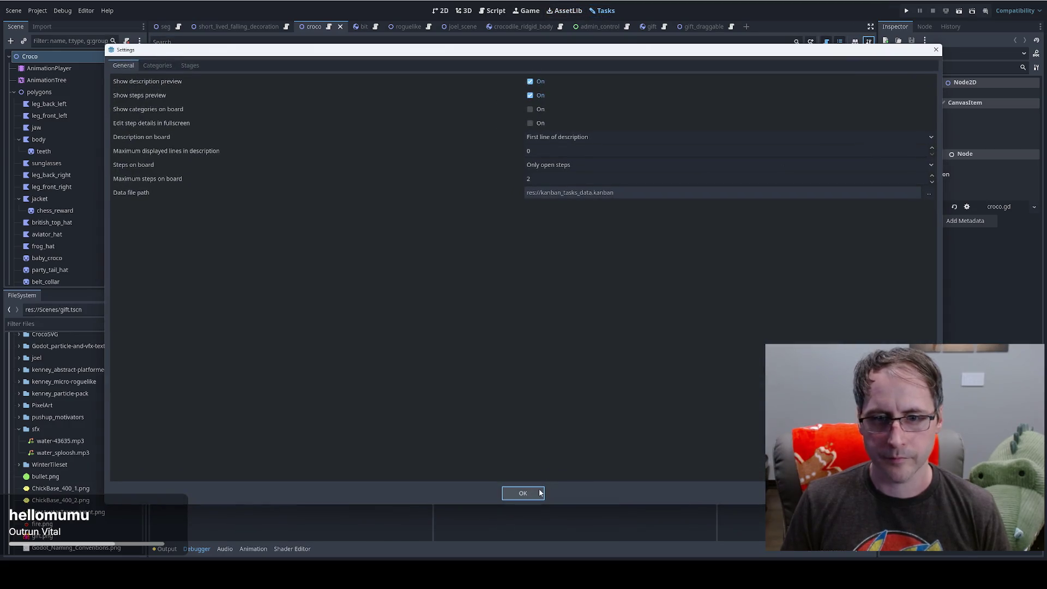
{"action": "left_click", "coordinate": [524, 494]}
{"action": "left_click", "coordinate": [869, 43]}
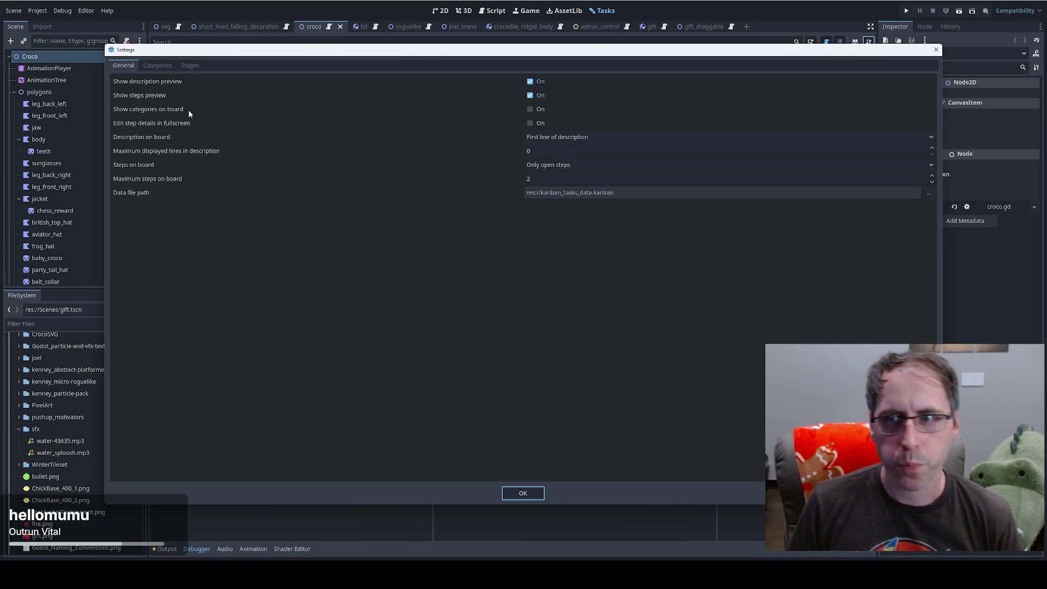
{"action": "left_click", "coordinate": [158, 65]}
{"action": "left_click", "coordinate": [190, 66]}
{"action": "left_click", "coordinate": [124, 65]}
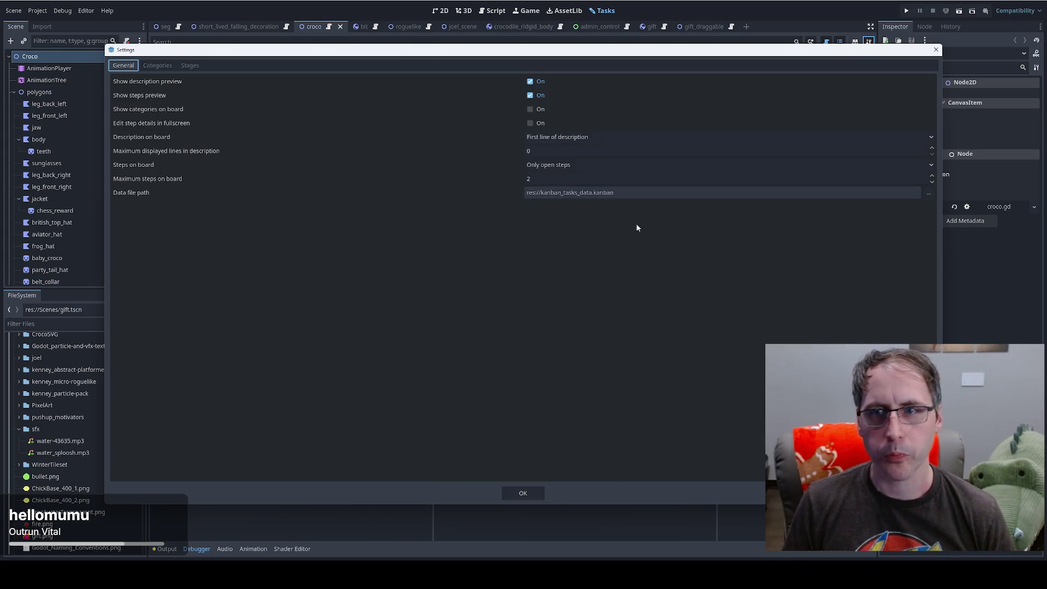
Step: Reload the board from kanban_tasks_data.kanban, glance at croco.gd, and return to Tasks
{"action": "left_click", "coordinate": [929, 194]}
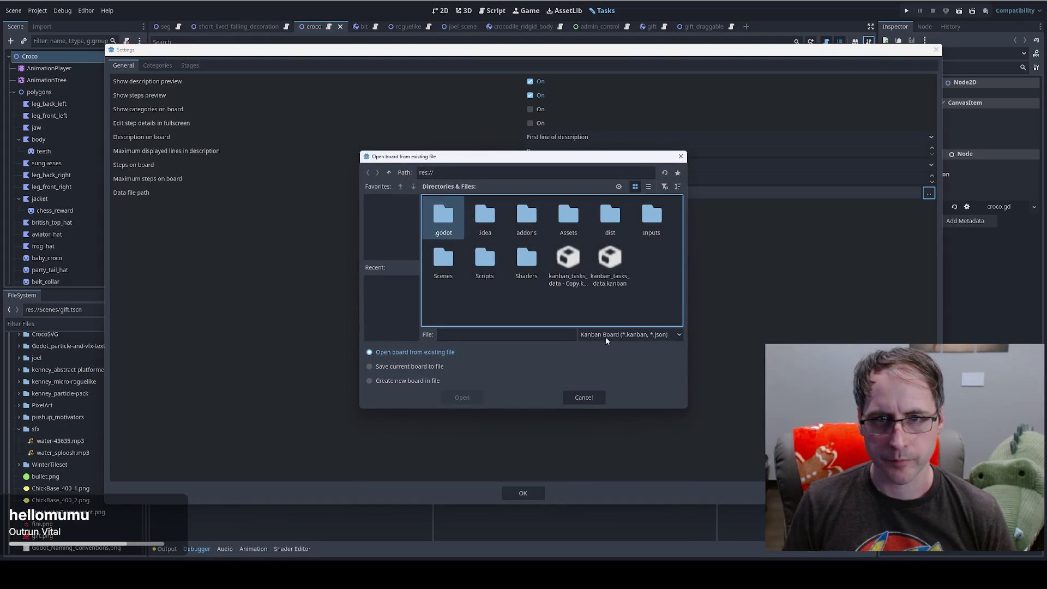
{"action": "left_click", "coordinate": [610, 260]}
{"action": "left_click", "coordinate": [472, 399]}
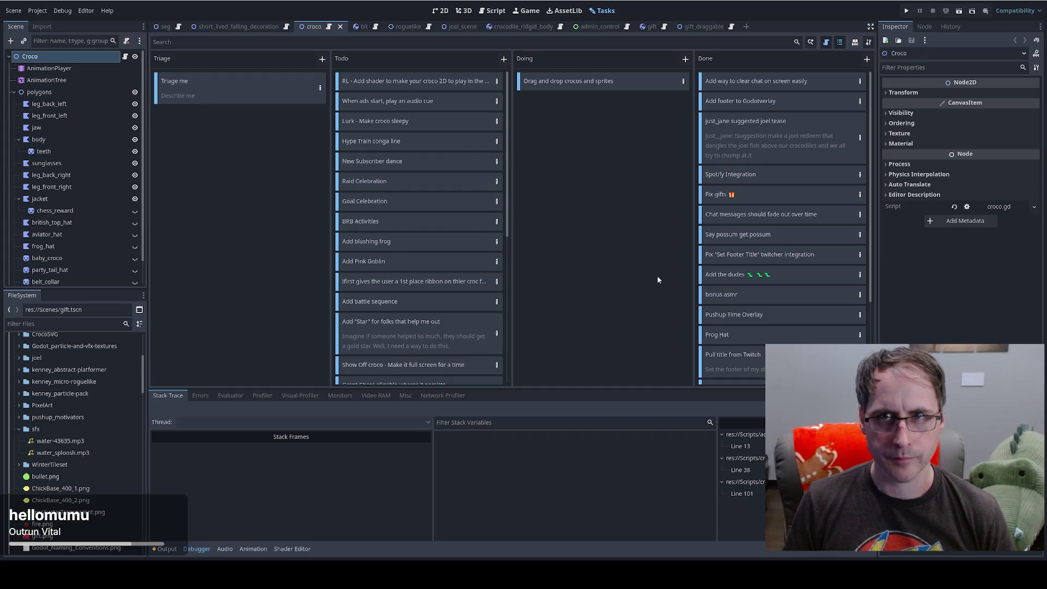
{"action": "left_click", "coordinate": [328, 27]}
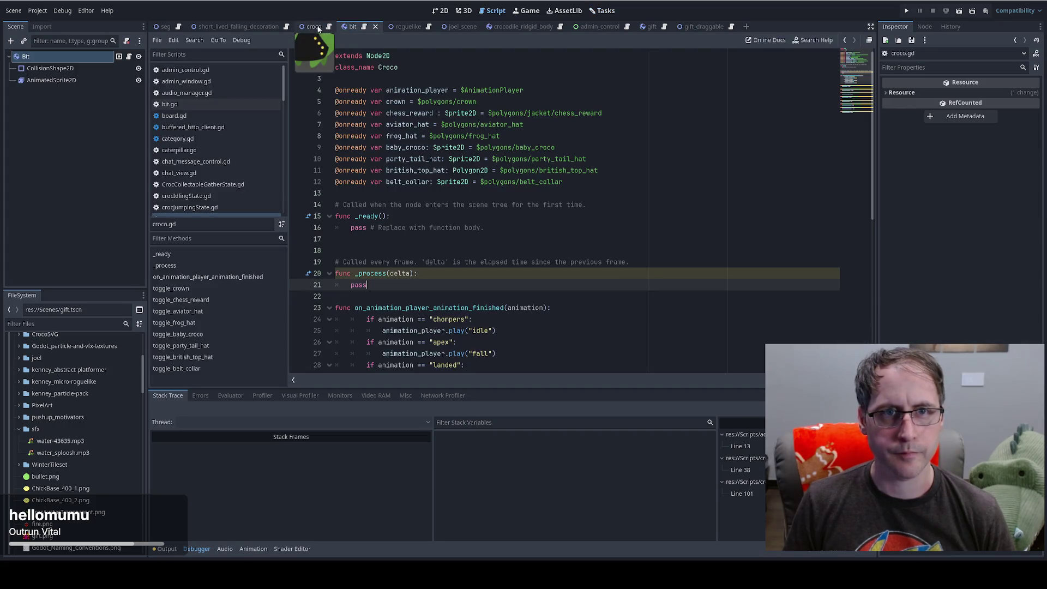
{"action": "key", "text": "alt+Tab"}
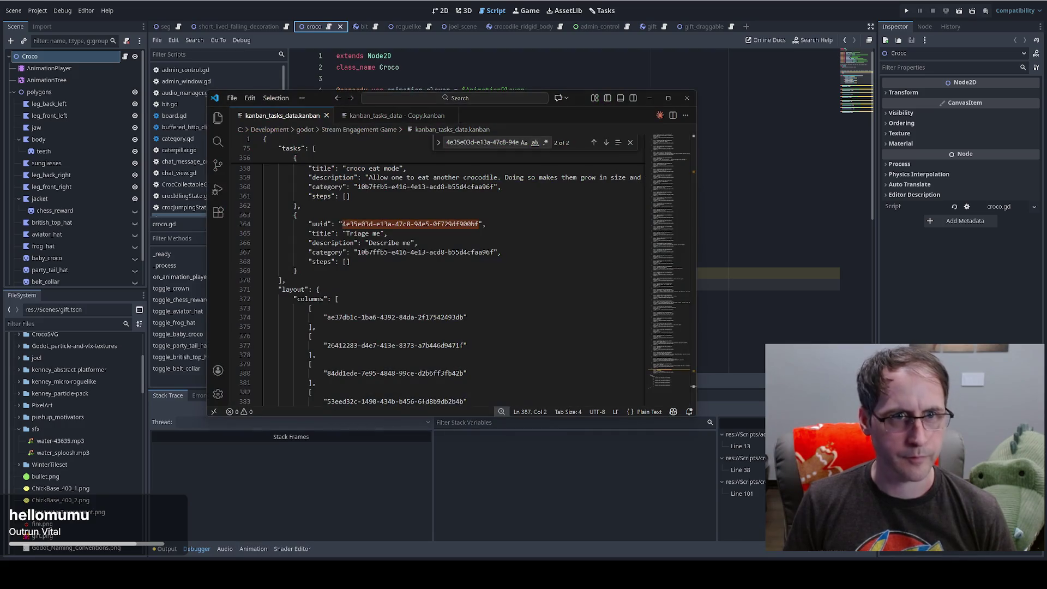
{"action": "key", "text": "alt+Tab"}
{"action": "left_click", "coordinate": [604, 12]}
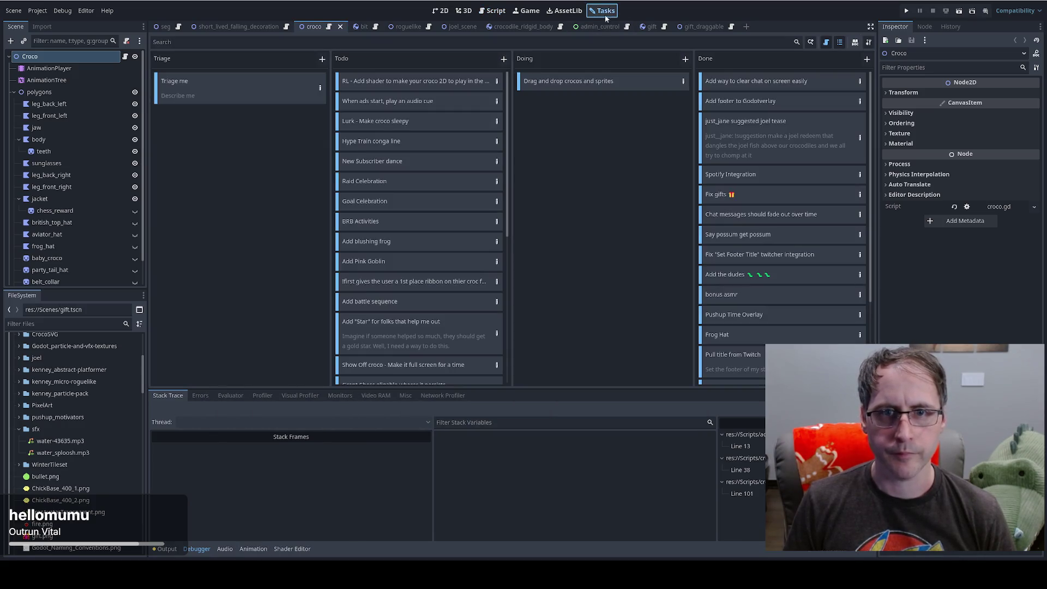
Step: Quit Godot with Don't Save, relaunch it, and select Stream Engagement Game
{"action": "key", "text": "ctrl+q"}
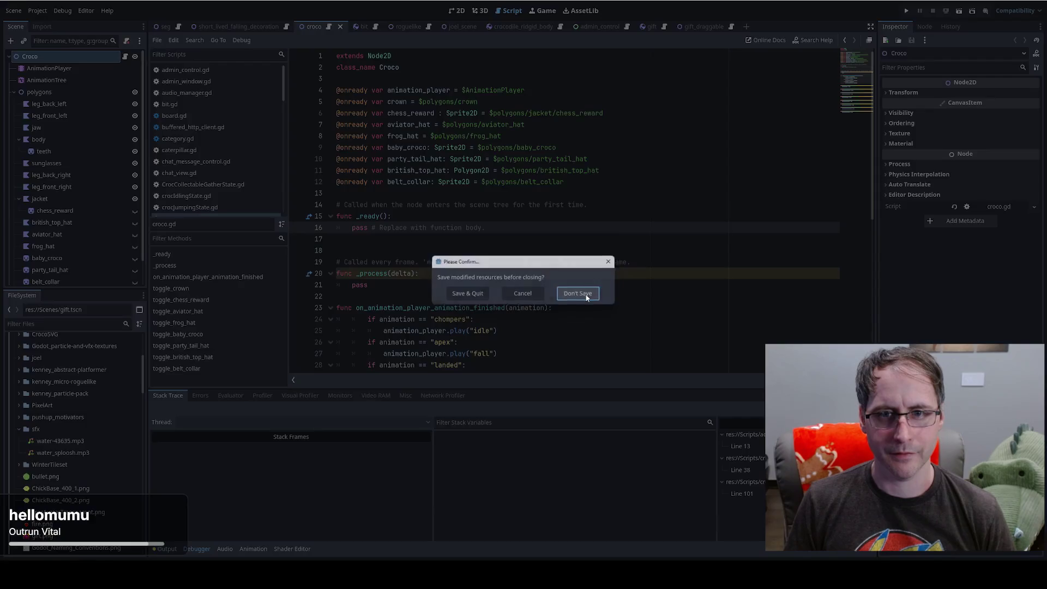
{"action": "left_click", "coordinate": [586, 297]}
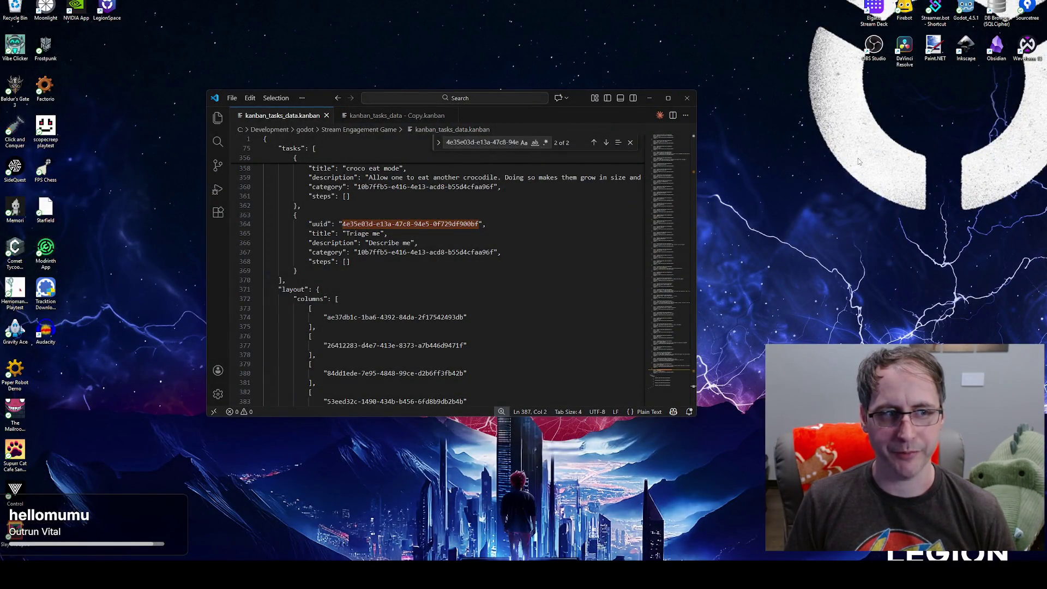
{"action": "left_click", "coordinate": [966, 11]}
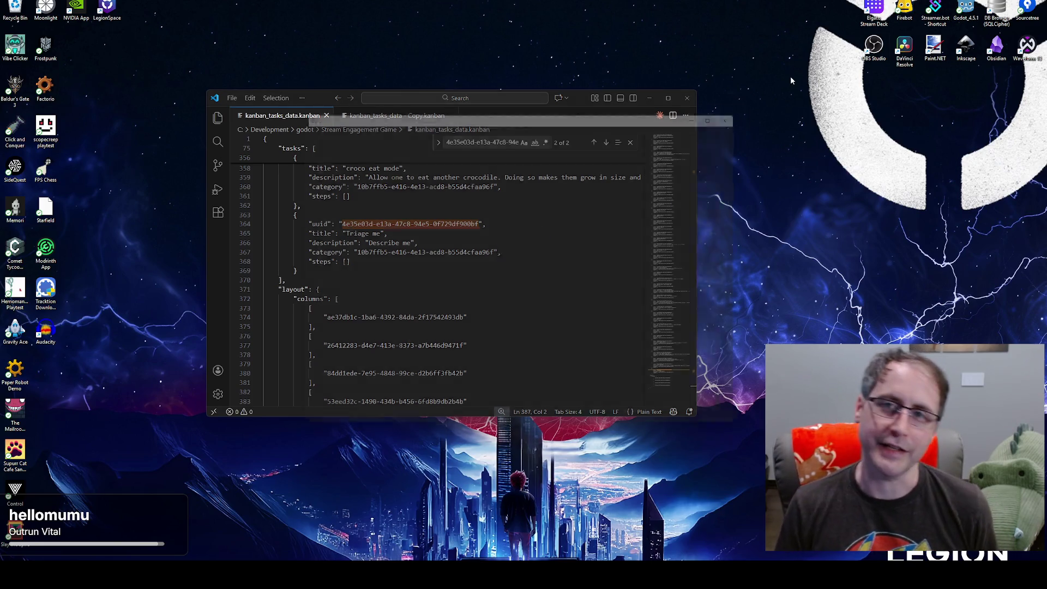
{"action": "left_click", "coordinate": [425, 163]}
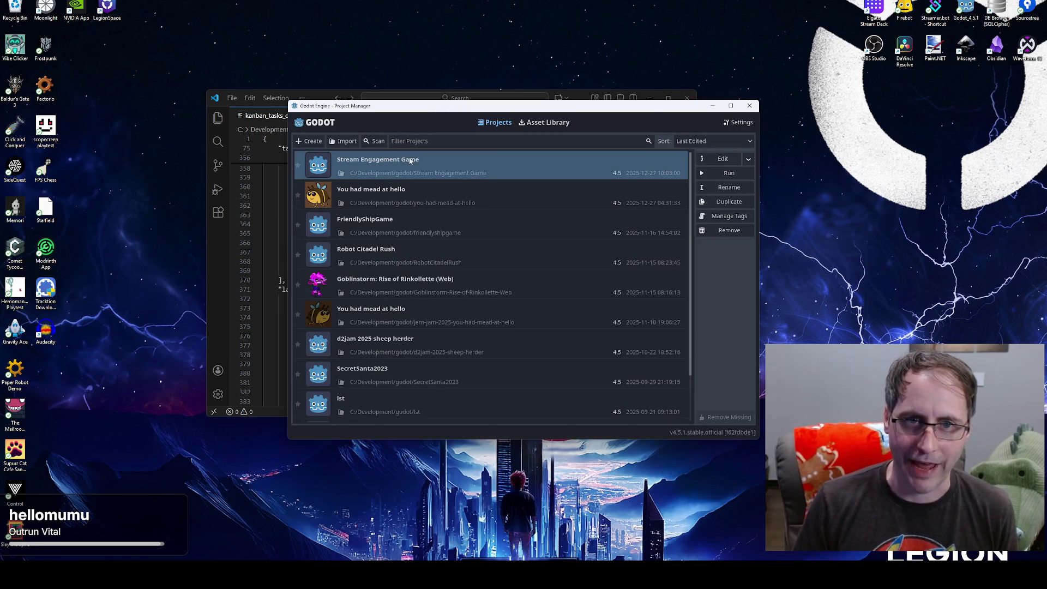
Step: Choose Edit in the Project Manager to open Stream Engagement Game
{"action": "left_click", "coordinate": [723, 160]}
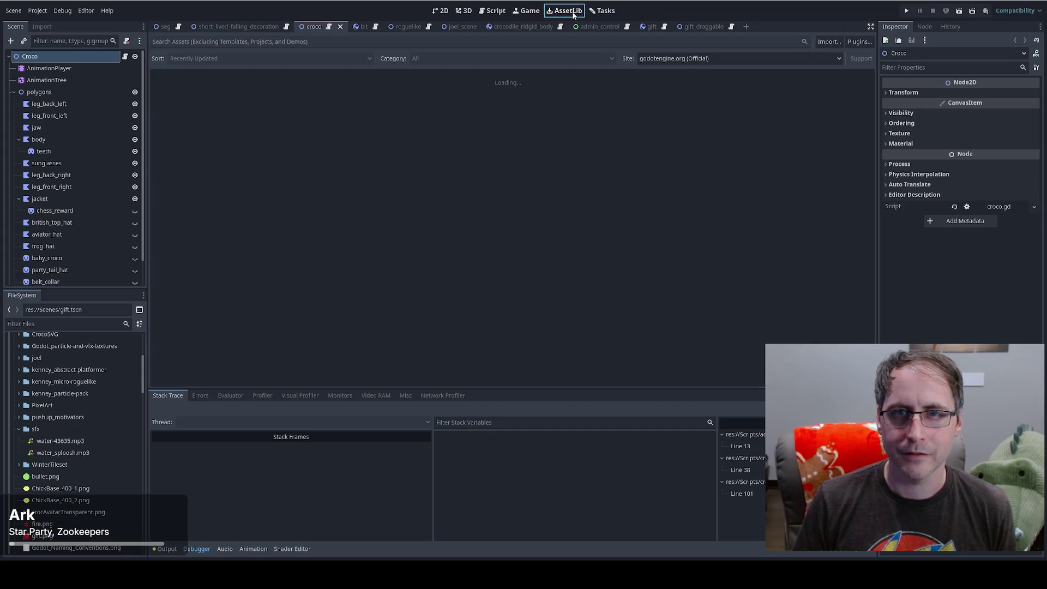
Step: Copy the backup copy's contents over kanban_tasks_data.kanban in VS Code and save it
{"action": "left_click", "coordinate": [595, 11]}
{"action": "mouse_move", "coordinate": [234, 552]}
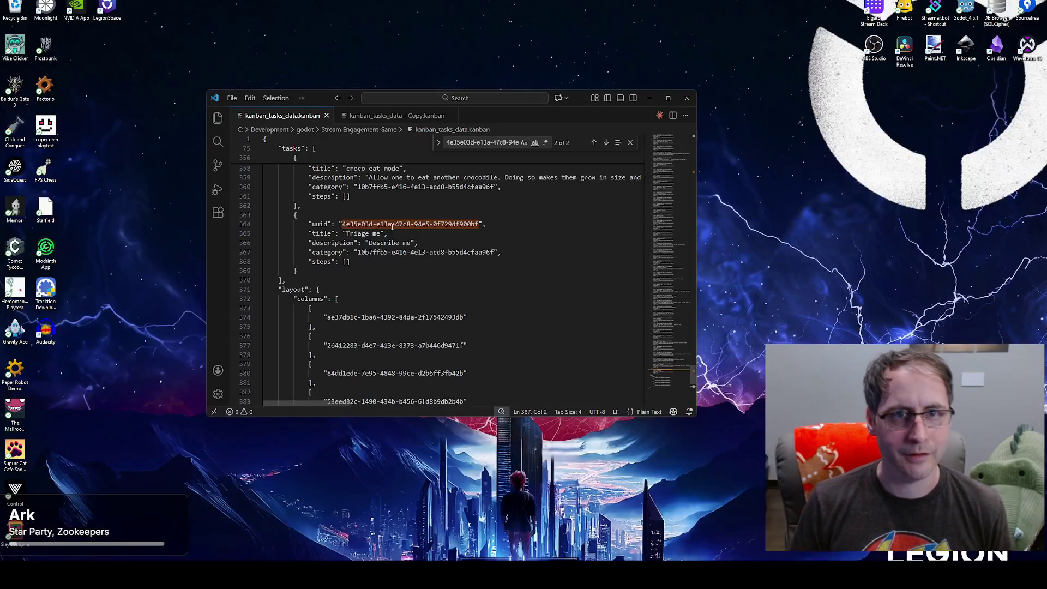
{"action": "left_click", "coordinate": [240, 531]}
{"action": "key", "text": "ctrl+a"}
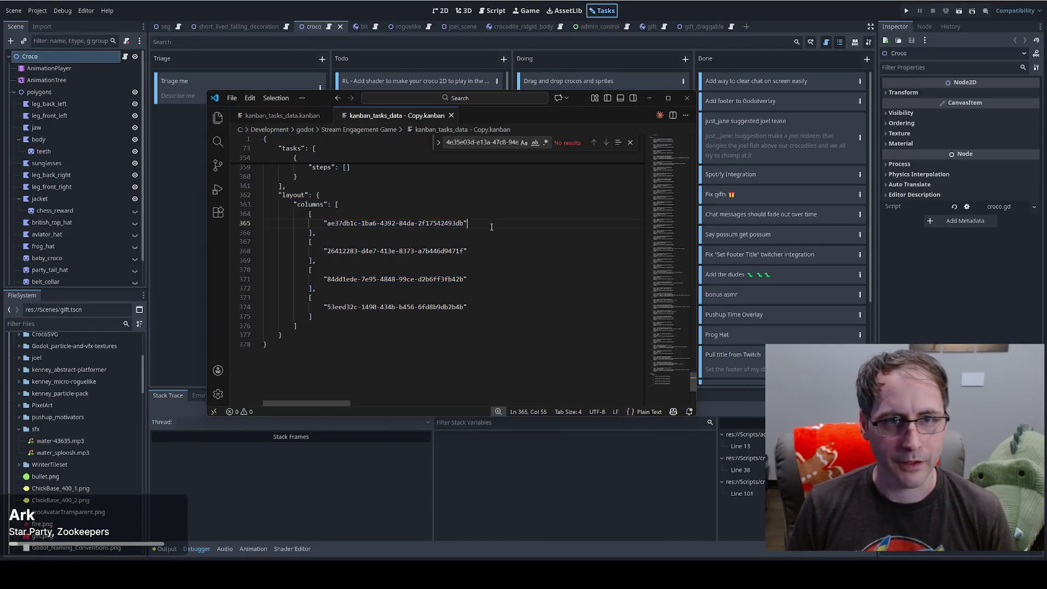
{"action": "key", "text": "ctrl+c"}
{"action": "key", "text": "ctrl+Tab"}
{"action": "key", "text": "ctrl+a"}
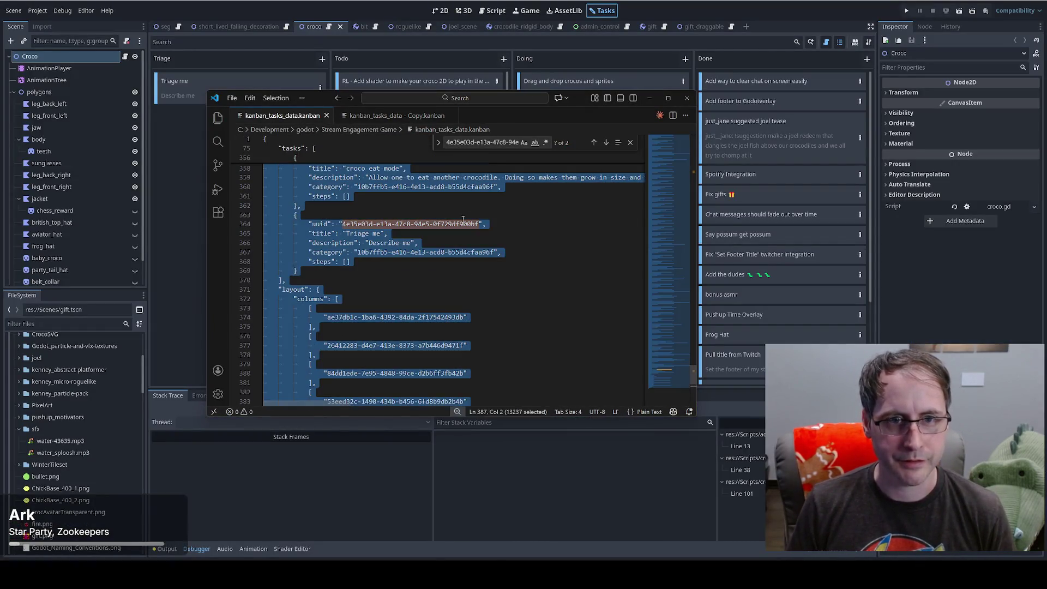
{"action": "key", "text": "ctrl+v"}
{"action": "key", "text": "ctrl+s"}
{"action": "scroll", "coordinate": [447, 223], "scroll_direction": "up", "scroll_amount": 4}
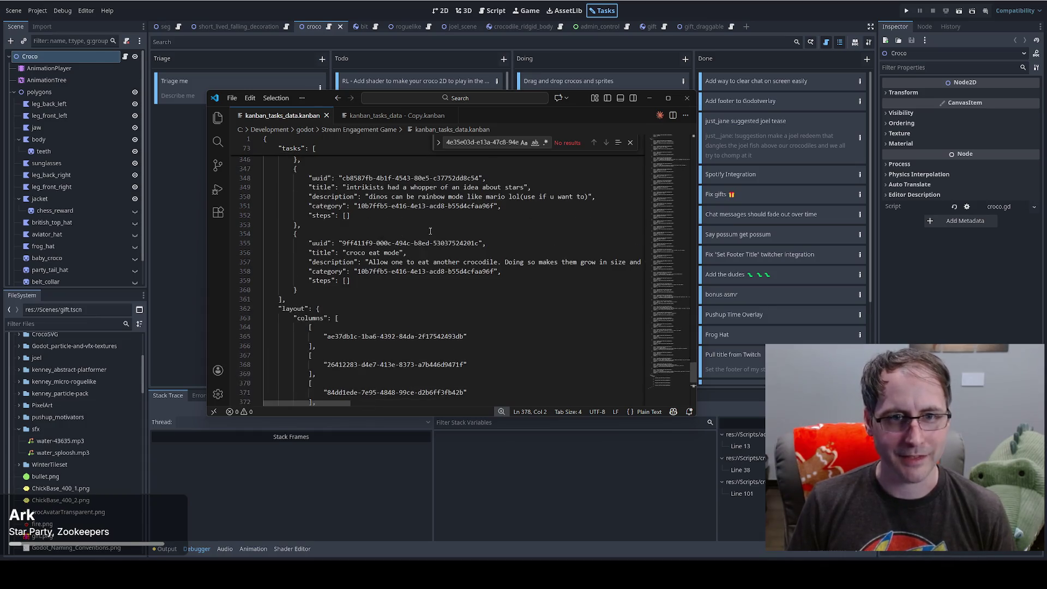
Step: Reload the board from kanban_tasks_data.kanban in Tasks Settings, then quit Godot without saving
{"action": "left_click", "coordinate": [649, 98]}
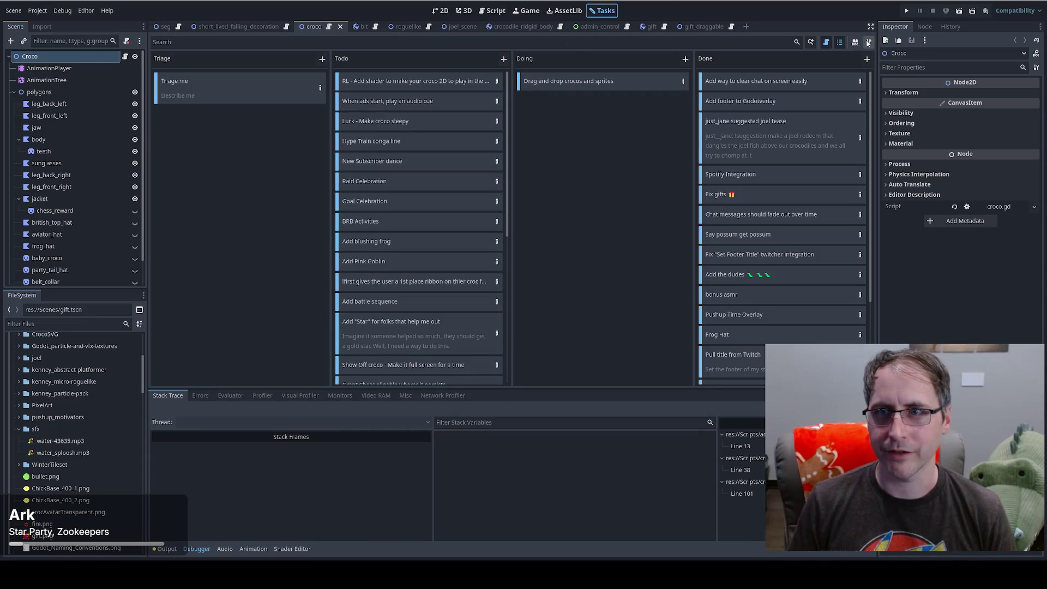
{"action": "left_click", "coordinate": [869, 42]}
{"action": "left_click", "coordinate": [924, 196]}
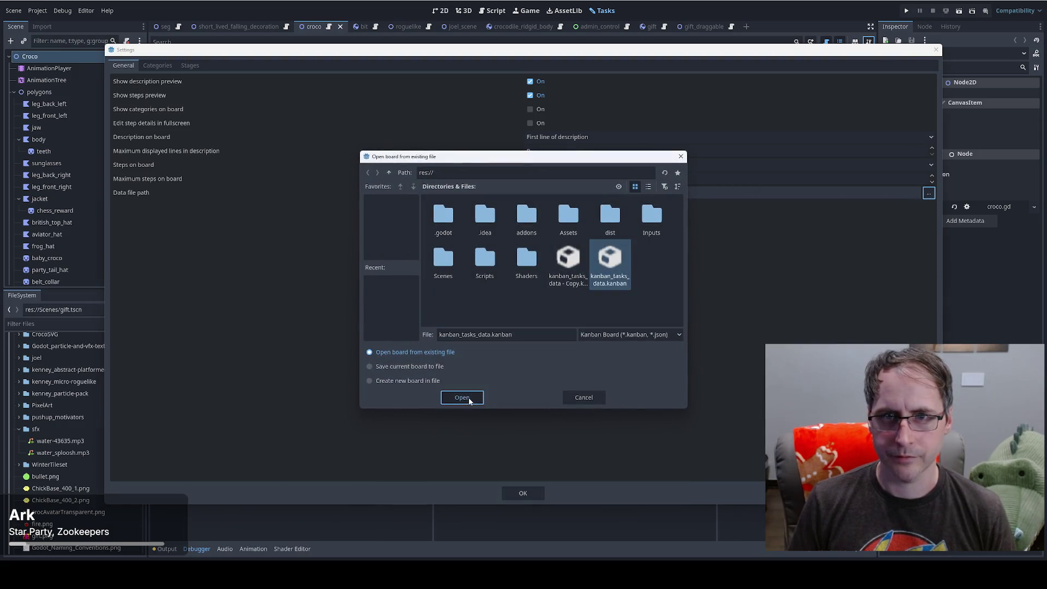
{"action": "left_click", "coordinate": [461, 398]}
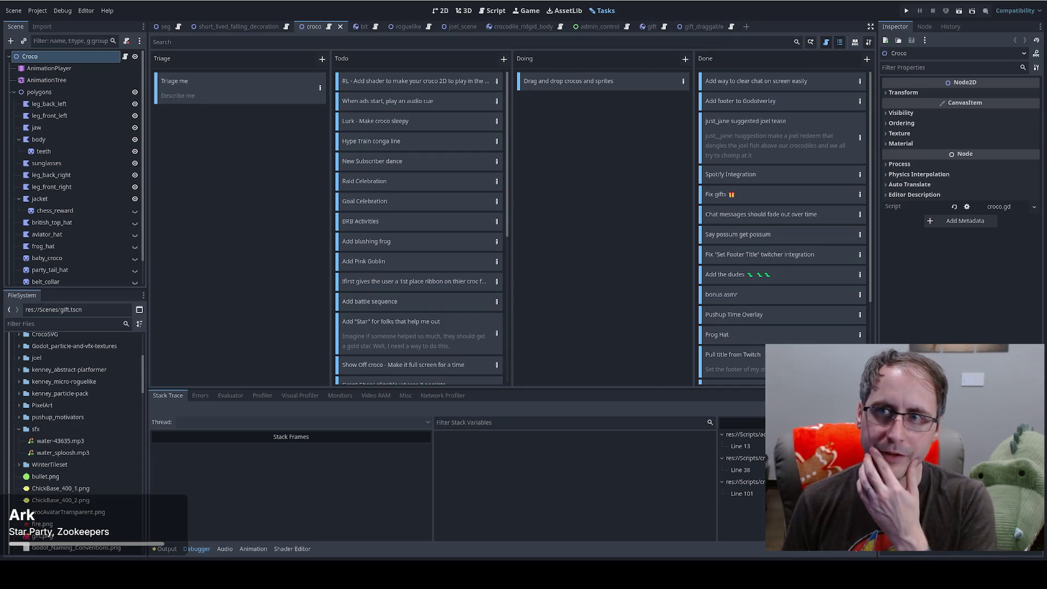
{"action": "key", "text": "ctrl+q"}
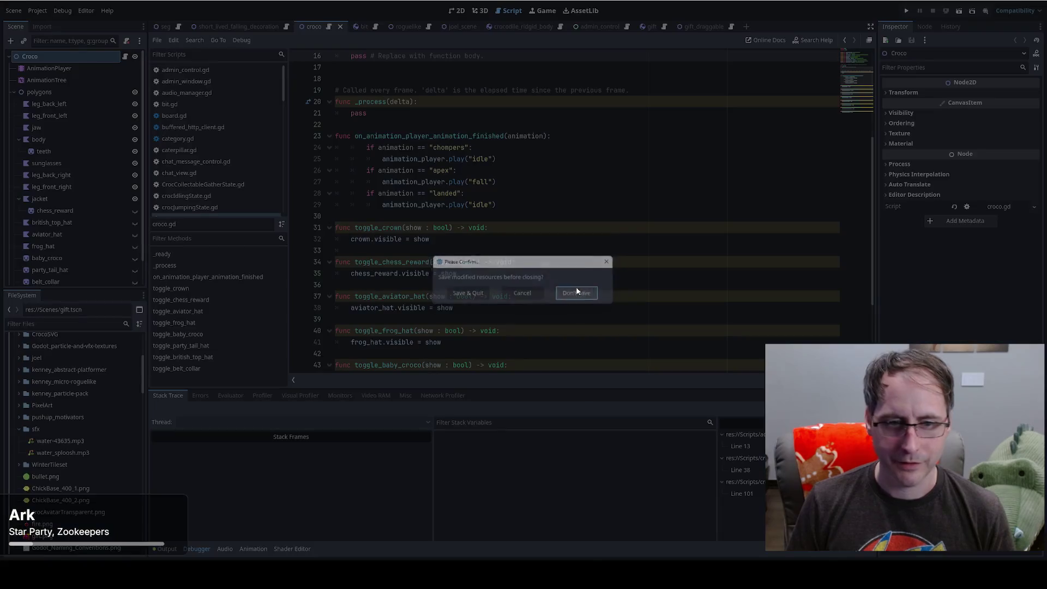
{"action": "left_click", "coordinate": [574, 293]}
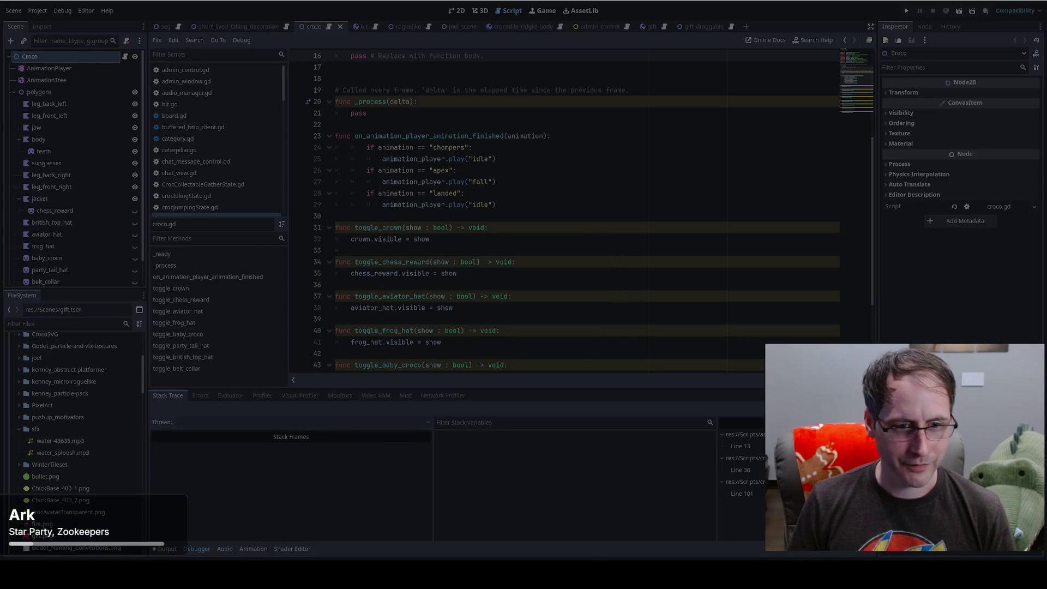
Step: Paste kanban_tasks_data - Copy.kanban's text into kanban_tasks_data.kanban, save, and relaunch Godot
{"action": "left_click", "coordinate": [229, 523]}
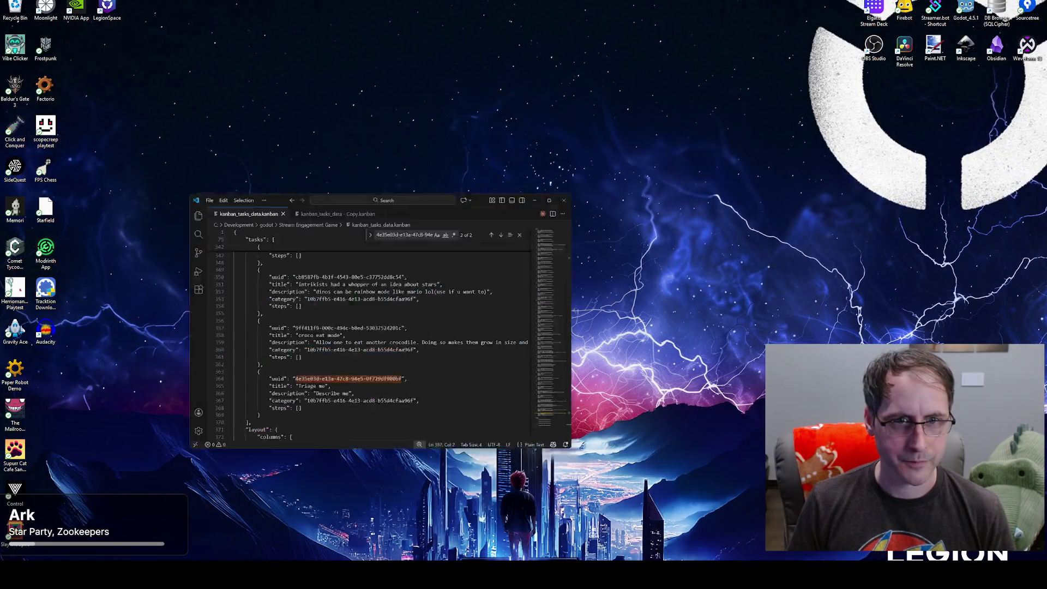
{"action": "key", "text": "ctrl+a"}
{"action": "key", "text": "ctrl+c"}
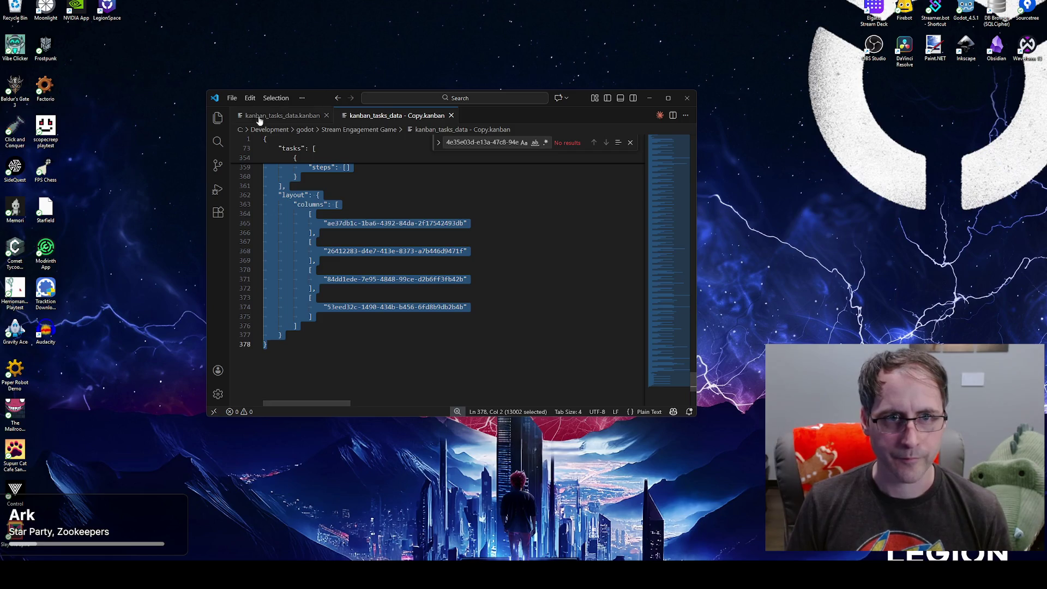
{"action": "key", "text": "ctrl+Tab"}
{"action": "key", "text": "ctrl+a"}
{"action": "key", "text": "ctrl+v"}
{"action": "key", "text": "ctrl+s"}
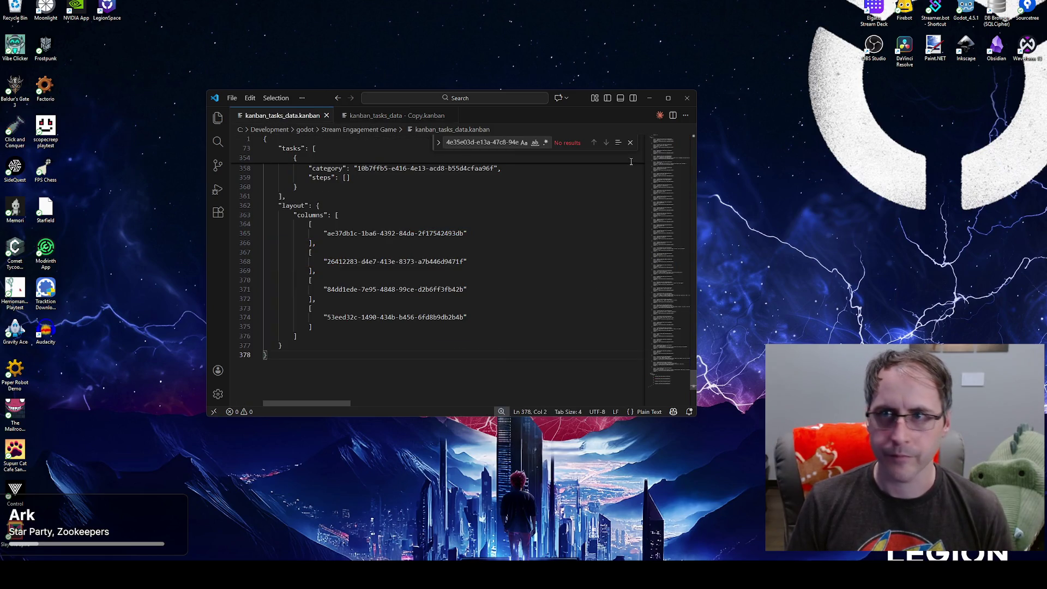
{"action": "double_click", "coordinate": [965, 10]}
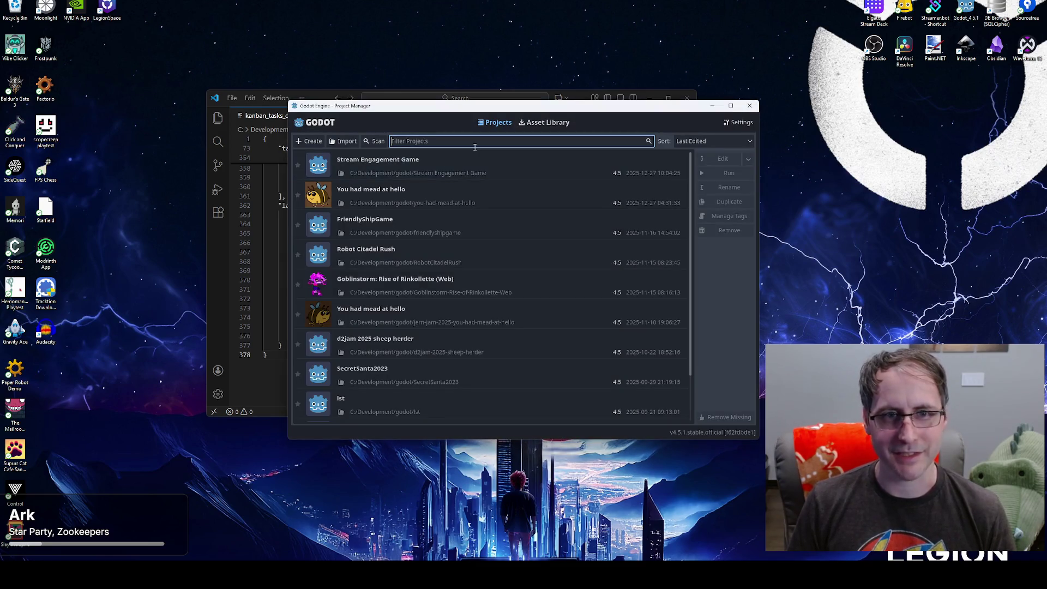
Step: Select the Stream Engagement Game project in the Project Manager and open it for editing
{"action": "left_click", "coordinate": [600, 165]}
{"action": "left_click", "coordinate": [722, 159]}
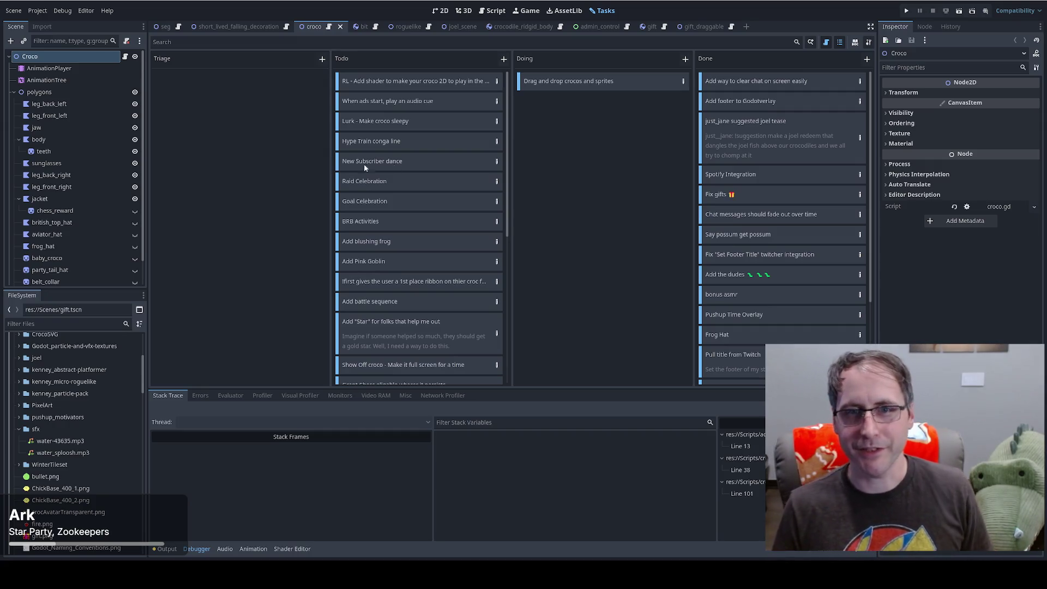
{"action": "left_click", "coordinate": [565, 10]}
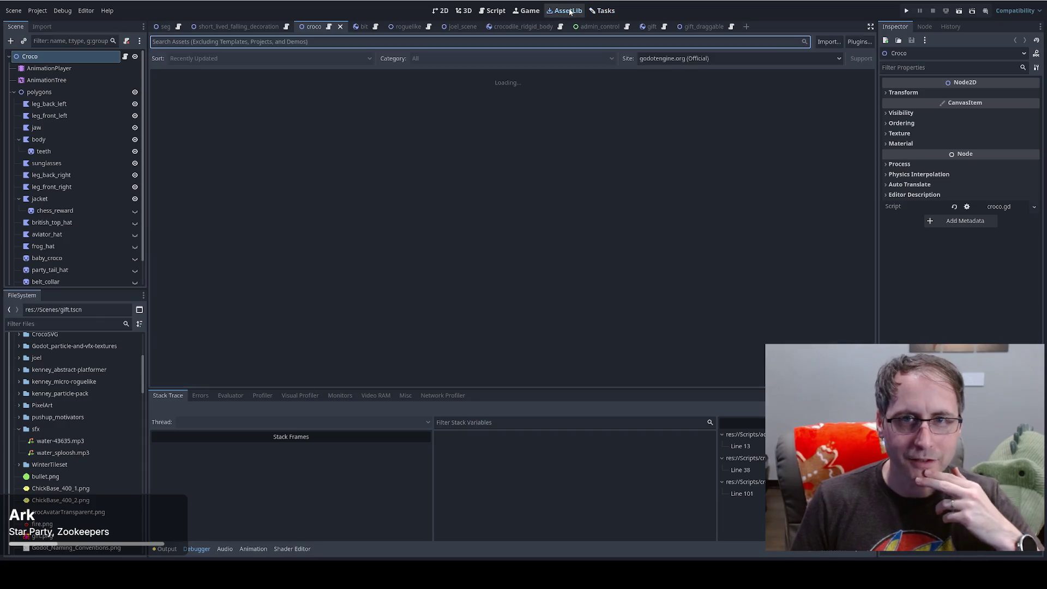
{"action": "left_click", "coordinate": [604, 10]}
{"action": "left_click", "coordinate": [85, 10]}
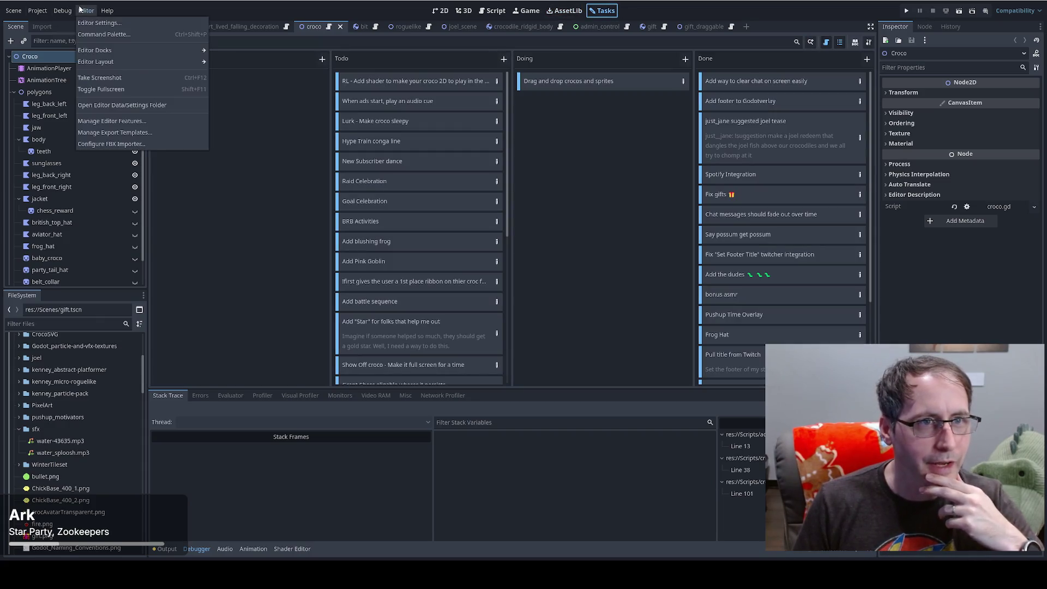
{"action": "left_click", "coordinate": [564, 10]}
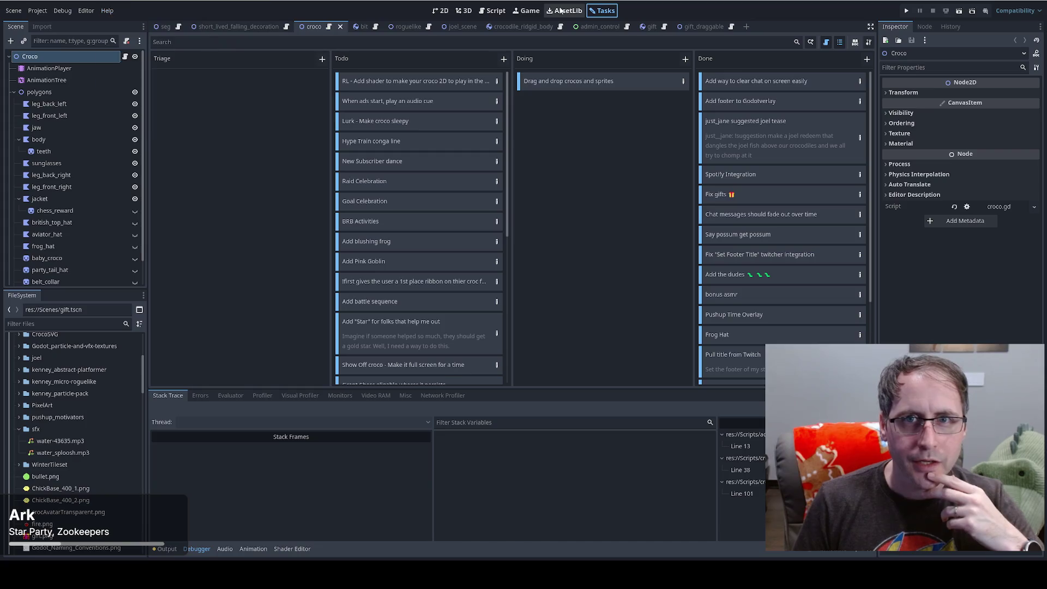
{"action": "left_click", "coordinate": [86, 10]}
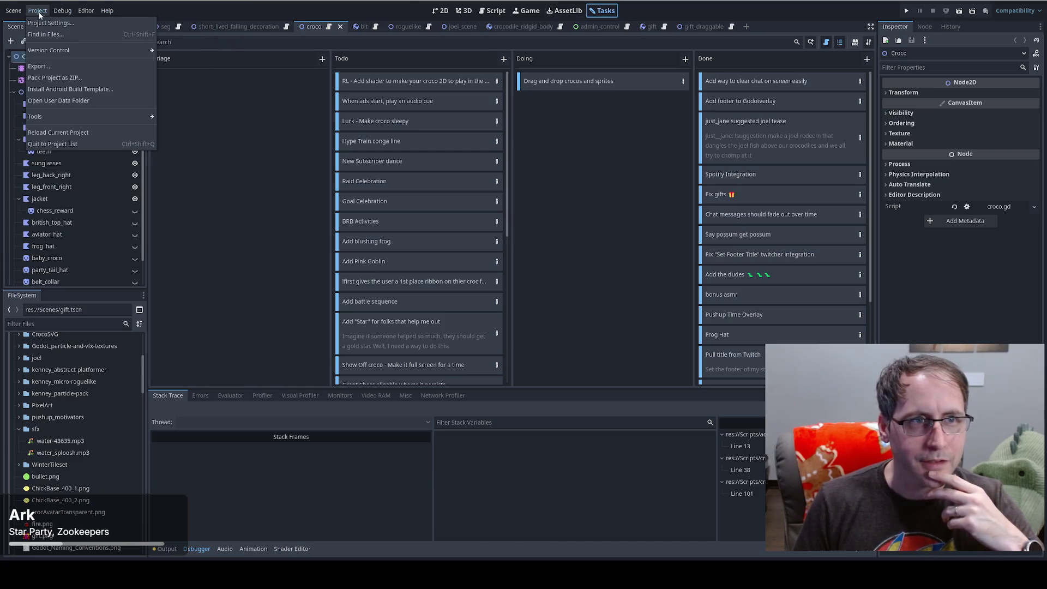
{"action": "left_click", "coordinate": [55, 22]}
{"action": "left_click", "coordinate": [307, 77]}
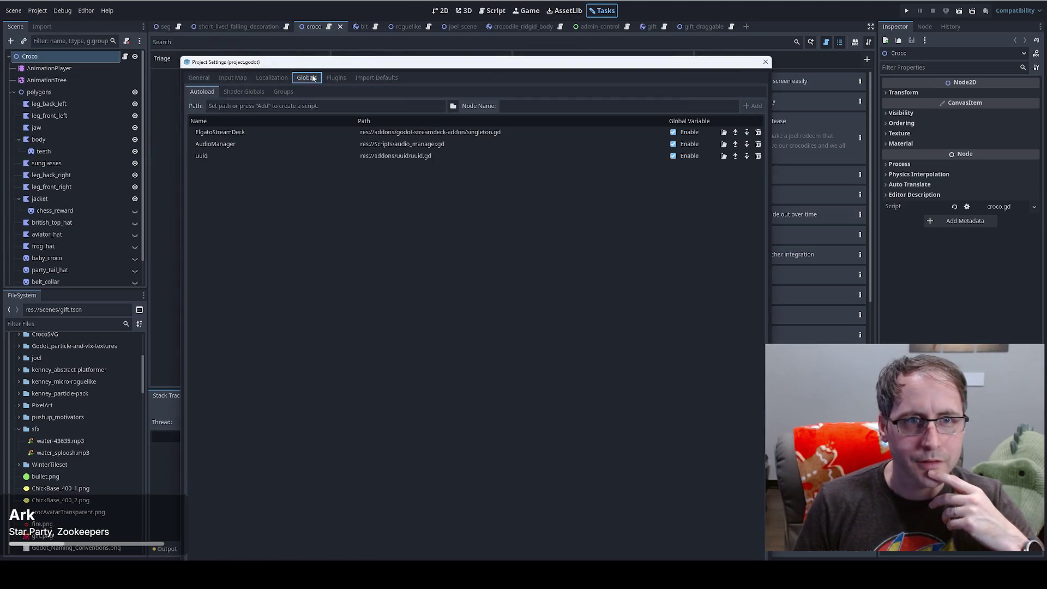
{"action": "left_click", "coordinate": [335, 78]}
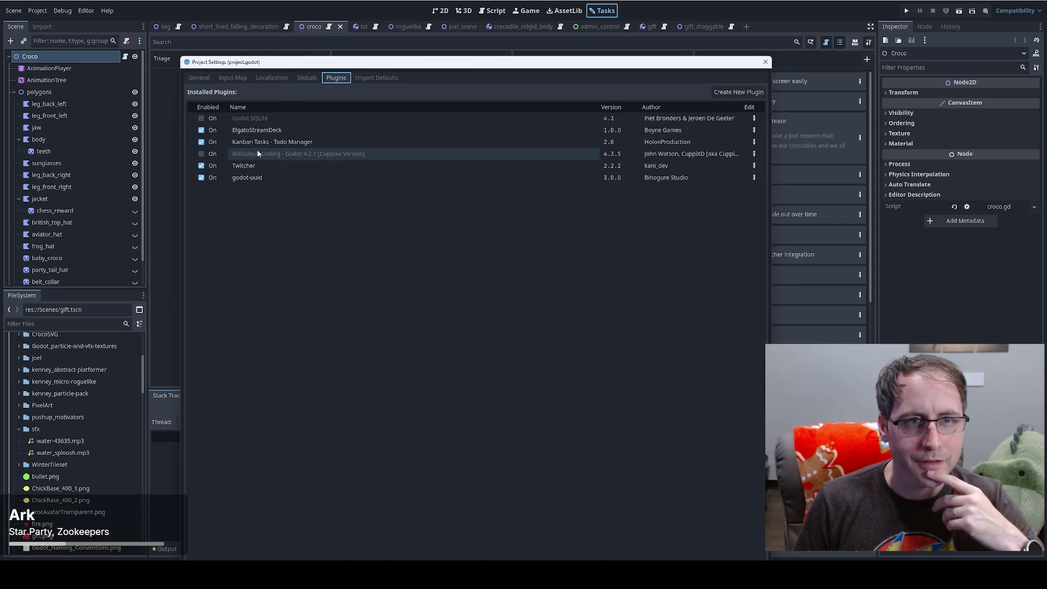
{"action": "mouse_move", "coordinate": [258, 145]}
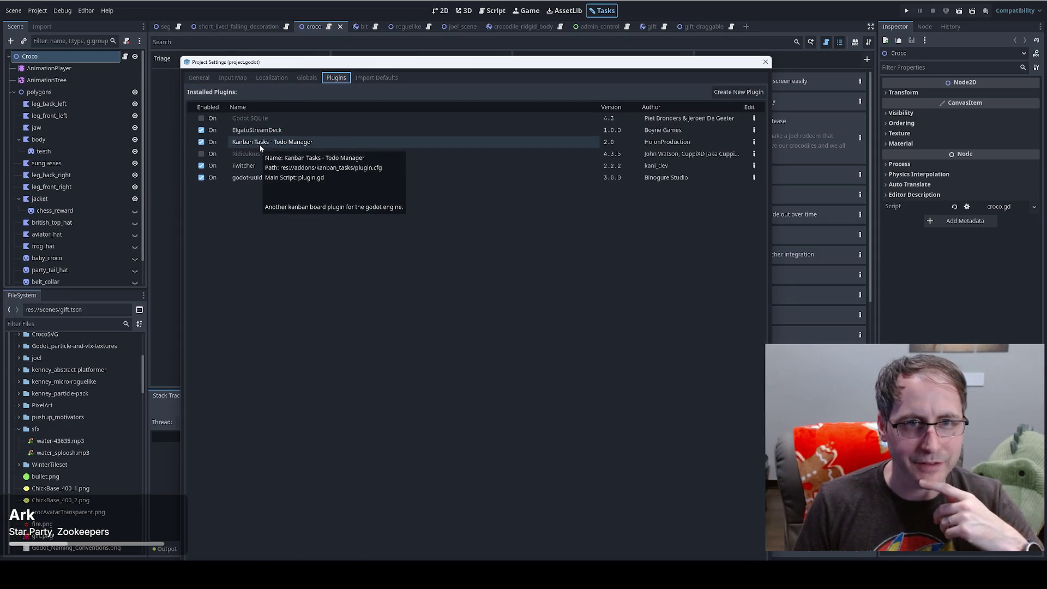
{"action": "left_click", "coordinate": [672, 146]}
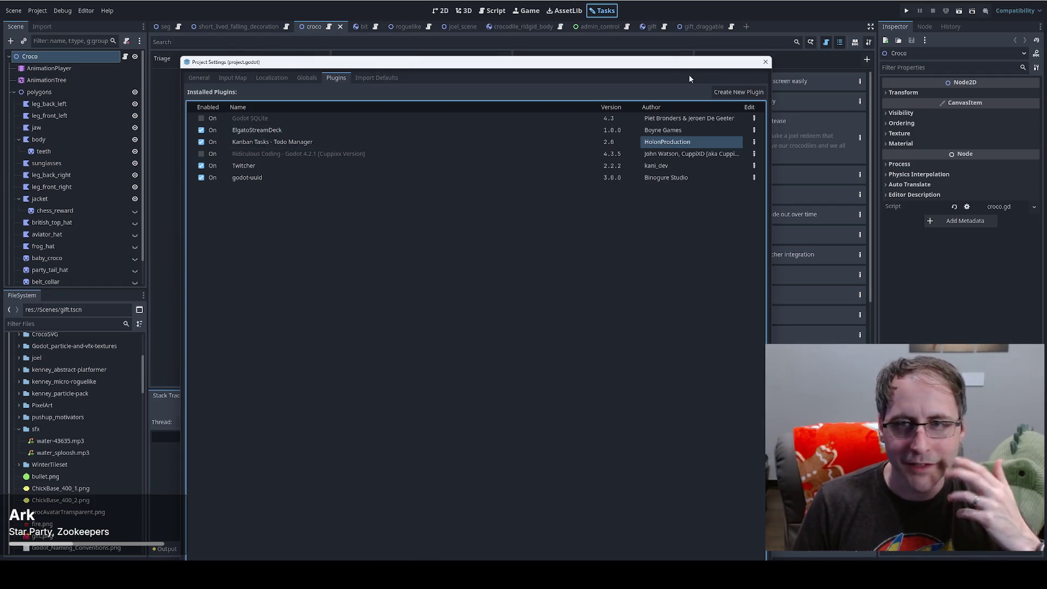
{"action": "left_click", "coordinate": [764, 64]}
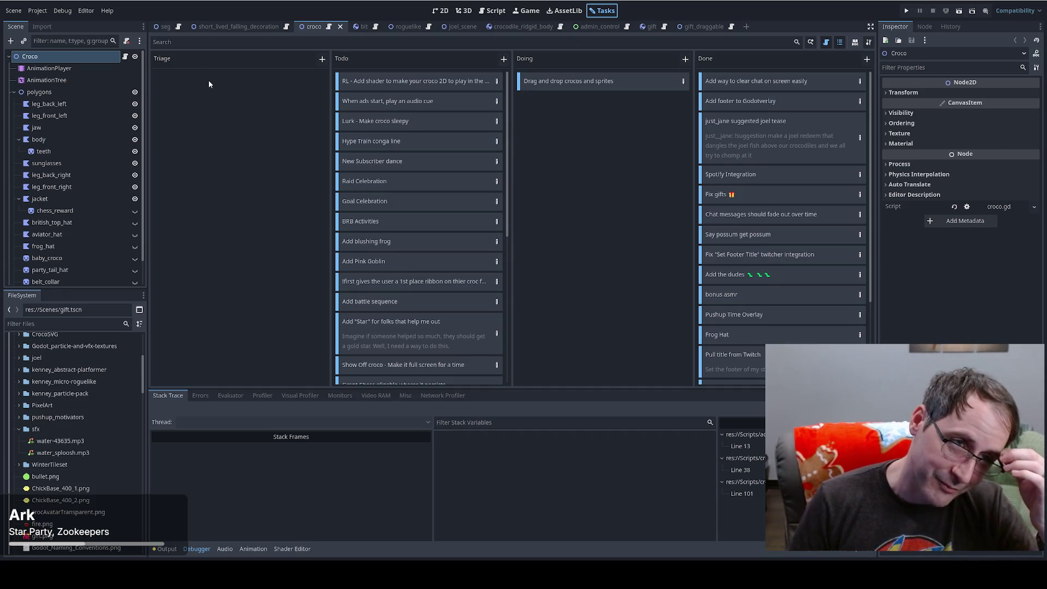
Step: Switch to the SEG scene tab and bring up its seg.gd script
{"action": "left_click", "coordinate": [169, 27]}
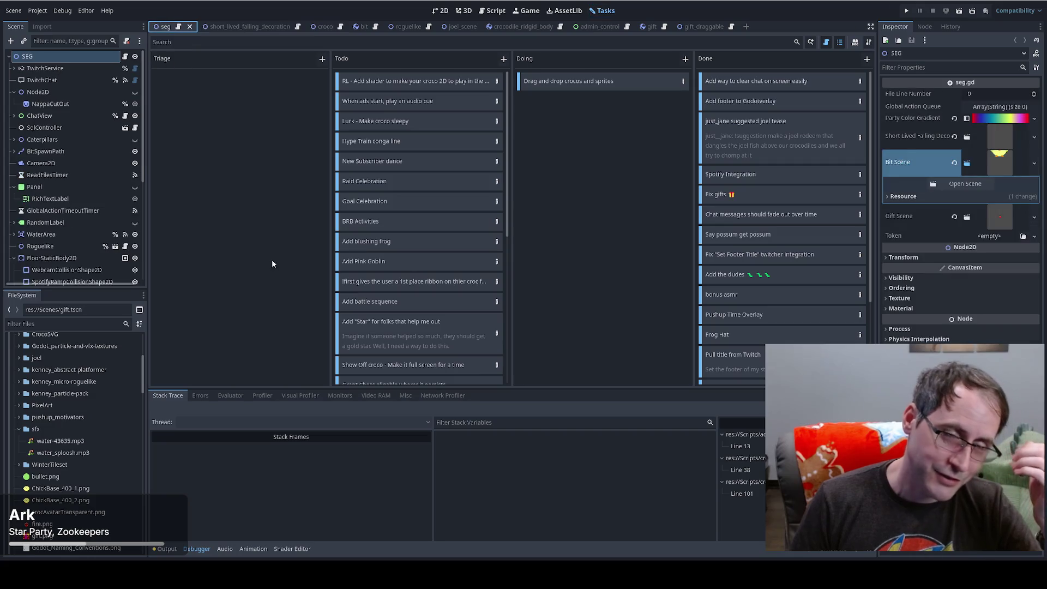
{"action": "left_click", "coordinate": [178, 27]}
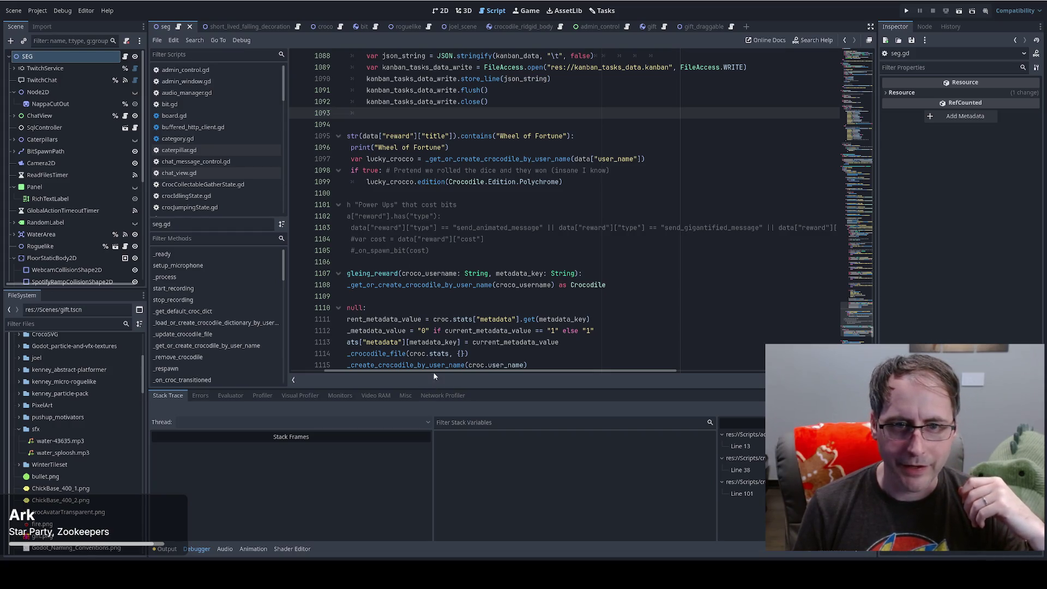
Step: Add a breakpoint on seg.gd line 1078, where the new_task dictionary is created
{"action": "scroll", "coordinate": [434, 373], "scroll_direction": "left", "scroll_amount": 3}
{"action": "scroll", "coordinate": [524, 257], "scroll_direction": "up", "scroll_amount": 5}
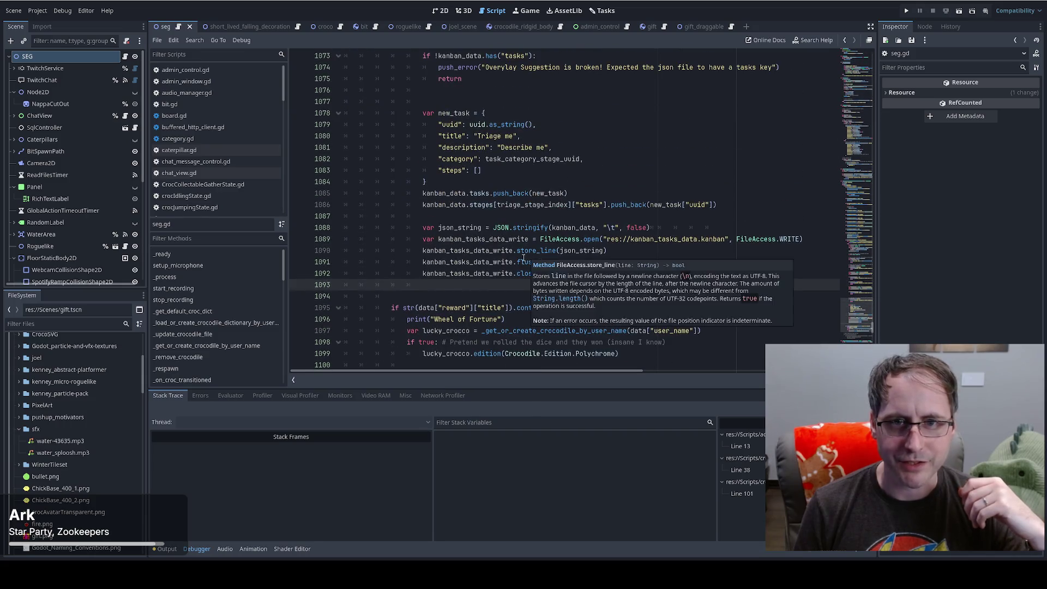
{"action": "scroll", "coordinate": [523, 257], "scroll_direction": "up", "scroll_amount": 2}
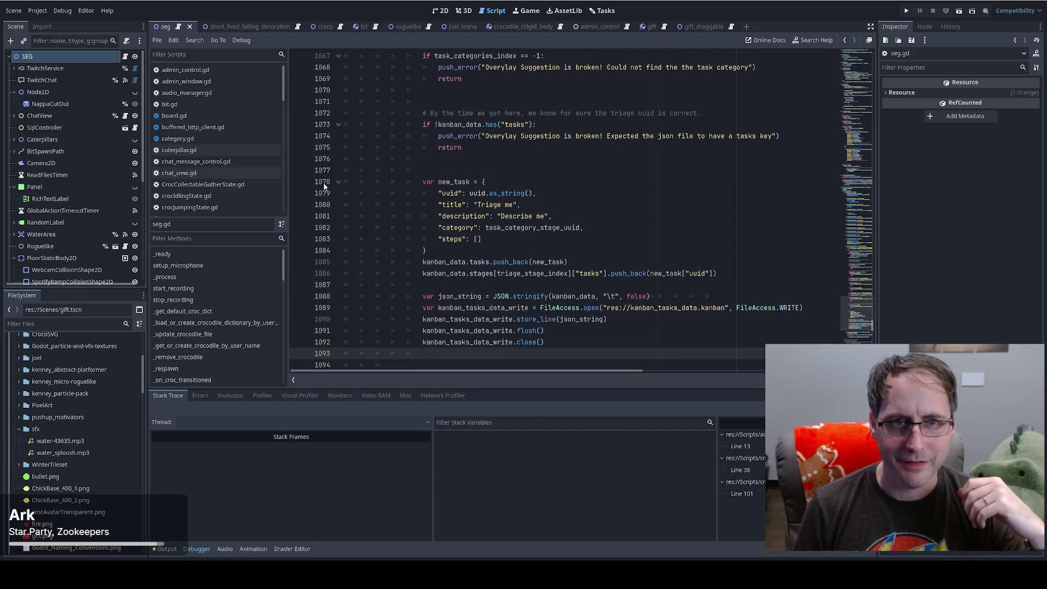
{"action": "left_click", "coordinate": [297, 182]}
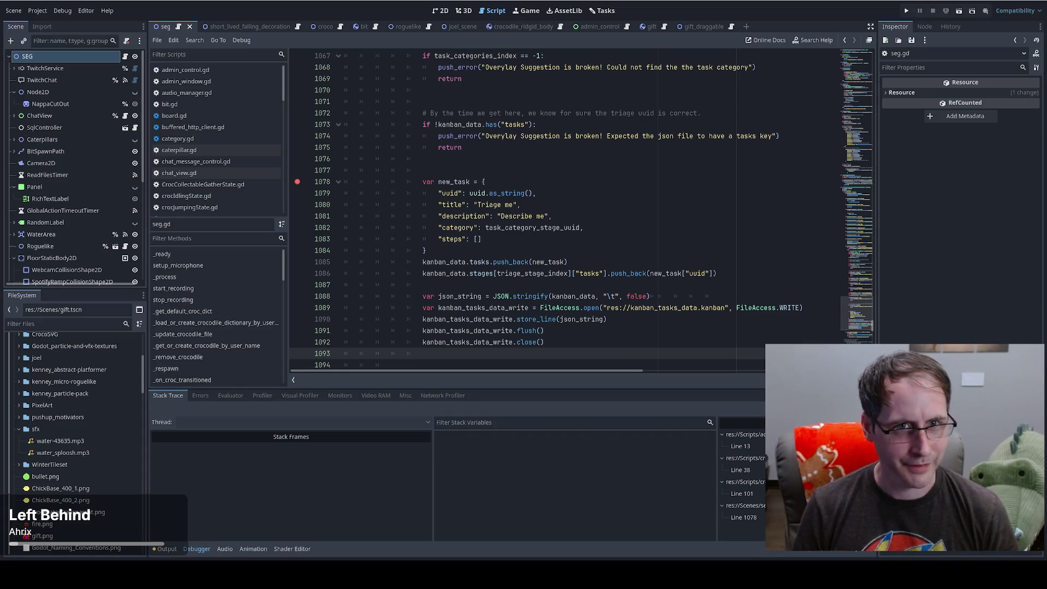
Step: Run the project with F5 until it halts at the line 1078 breakpoint
{"action": "key", "text": "F5"}
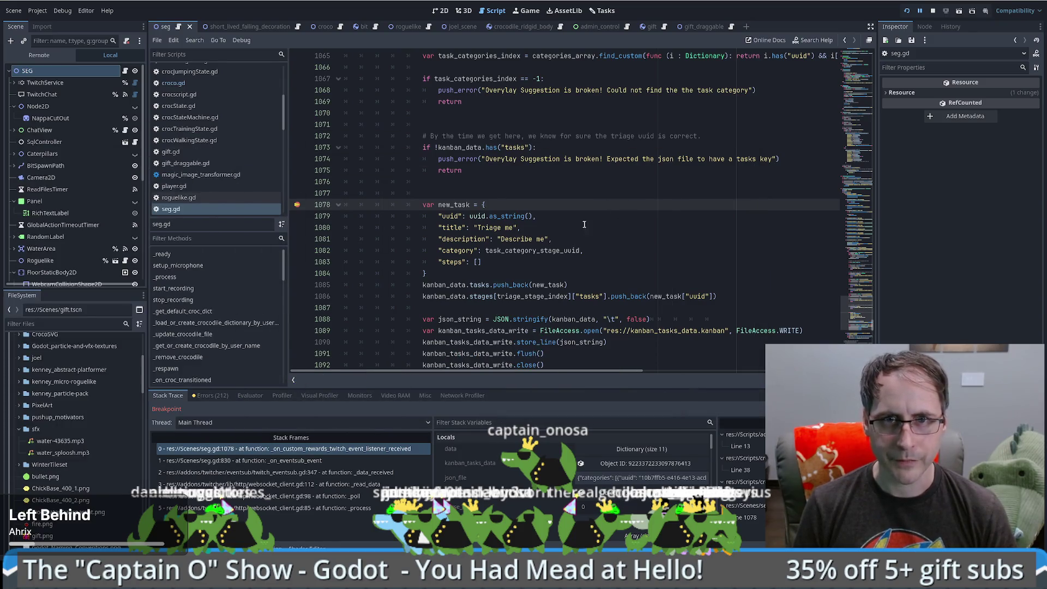
Step: Expand the data dictionary in the debugger and inspect its user_input value
{"action": "scroll", "coordinate": [584, 224], "scroll_direction": "up", "scroll_amount": 10}
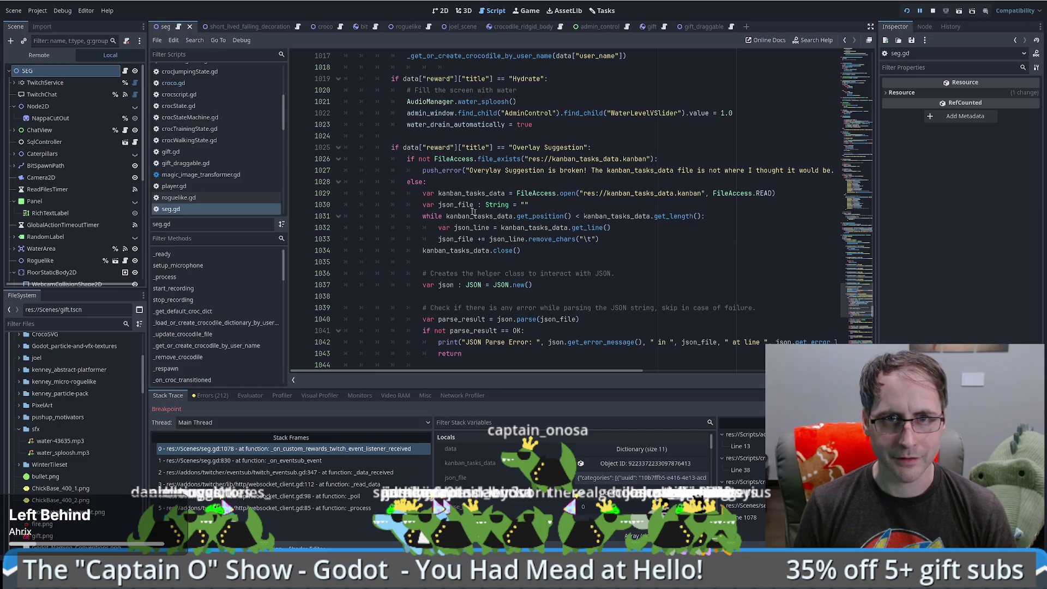
{"action": "left_click", "coordinate": [630, 451]}
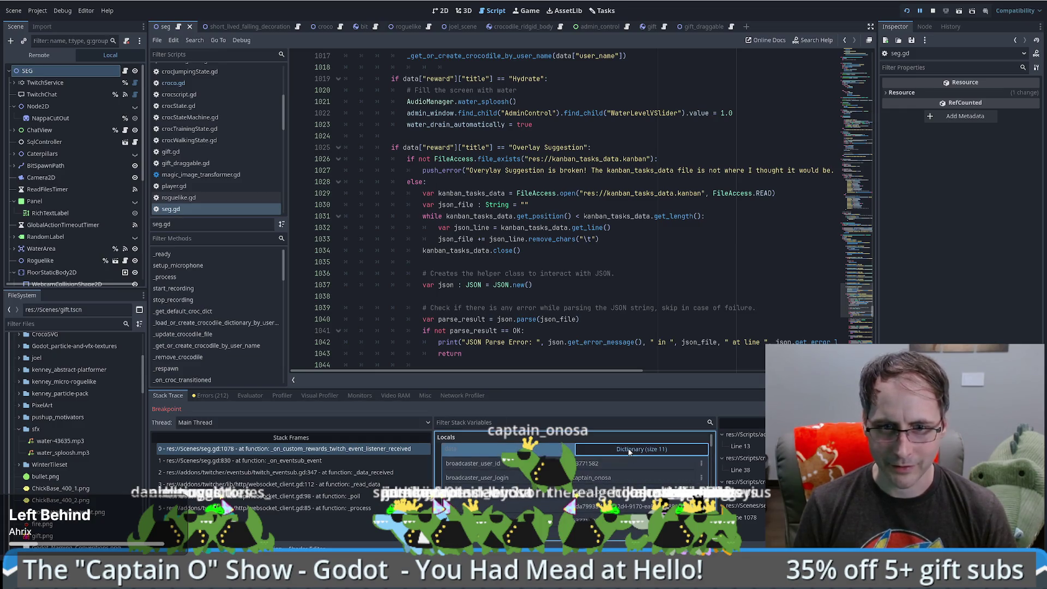
{"action": "scroll", "coordinate": [529, 482], "scroll_direction": "down", "scroll_amount": 5}
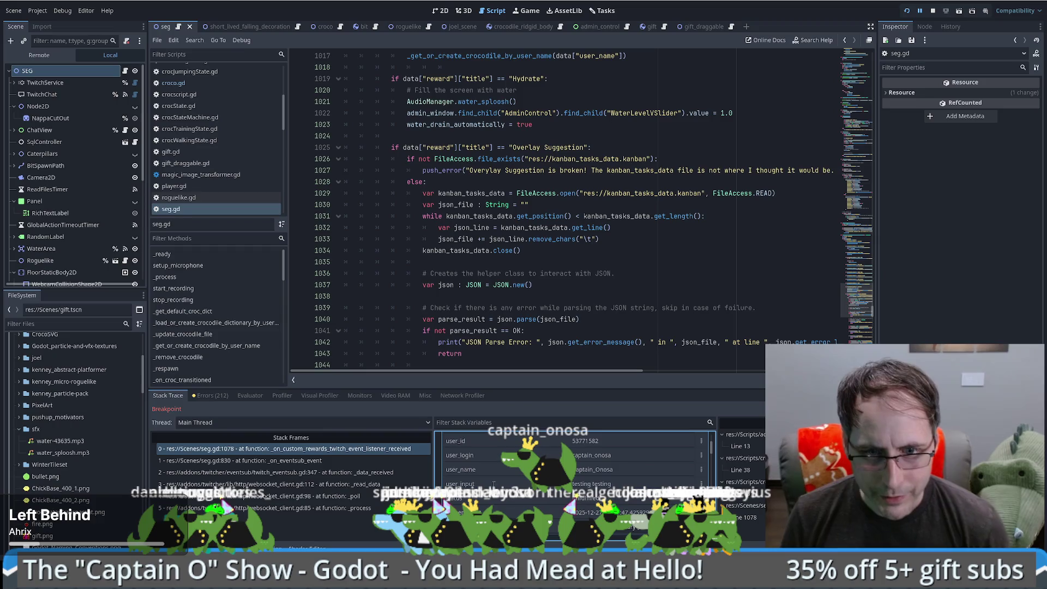
{"action": "scroll", "coordinate": [505, 500], "scroll_direction": "down", "scroll_amount": 3}
{"action": "scroll", "coordinate": [502, 500], "scroll_direction": "down", "scroll_amount": 1}
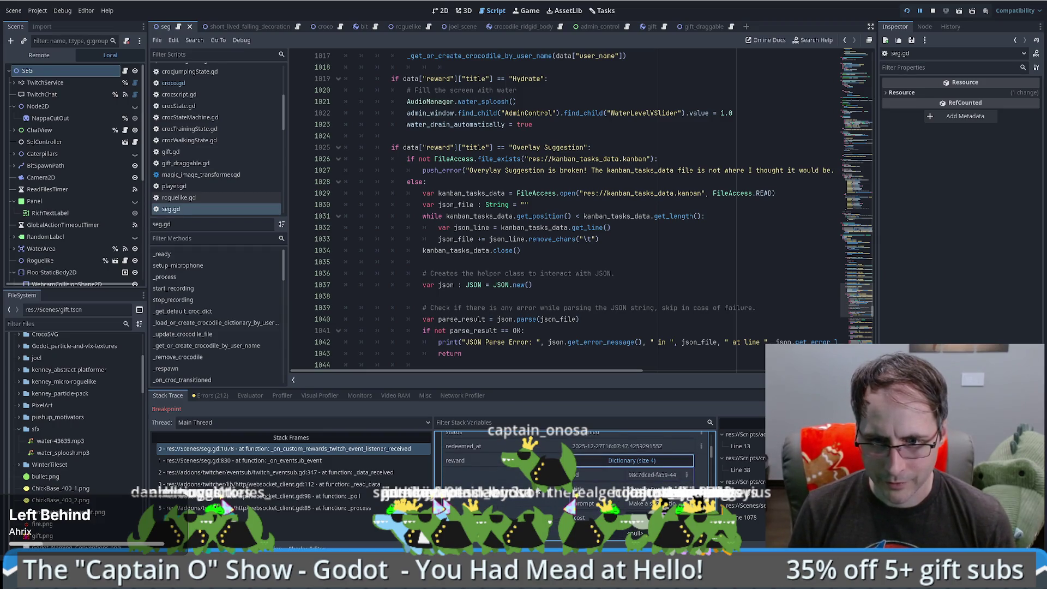
{"action": "scroll", "coordinate": [501, 500], "scroll_direction": "down", "scroll_amount": 2}
{"action": "scroll", "coordinate": [551, 496], "scroll_direction": "up", "scroll_amount": 1}
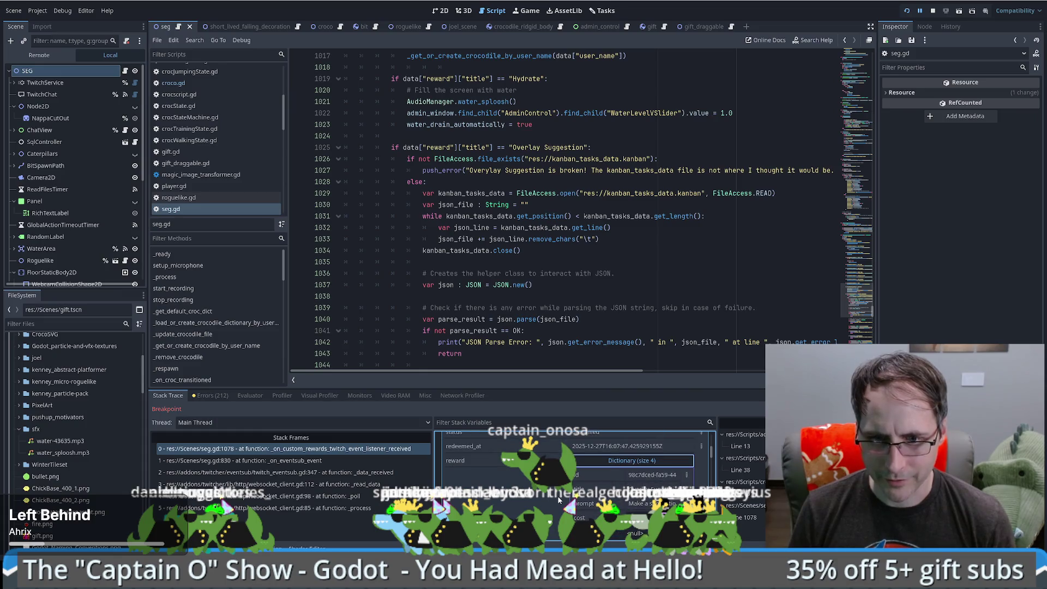
{"action": "scroll", "coordinate": [525, 476], "scroll_direction": "up", "scroll_amount": 3}
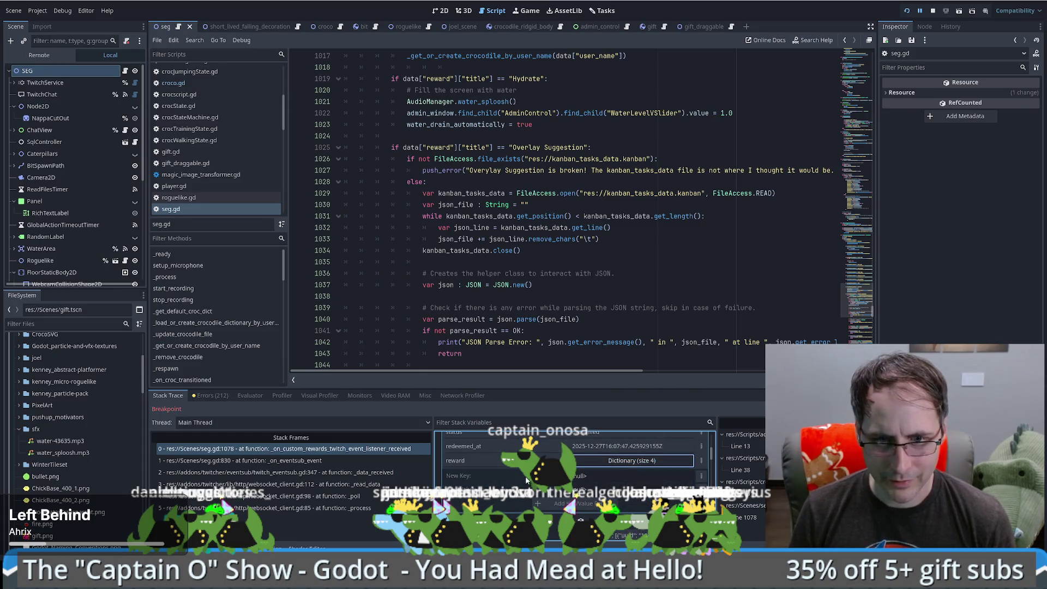
{"action": "left_click", "coordinate": [460, 458]}
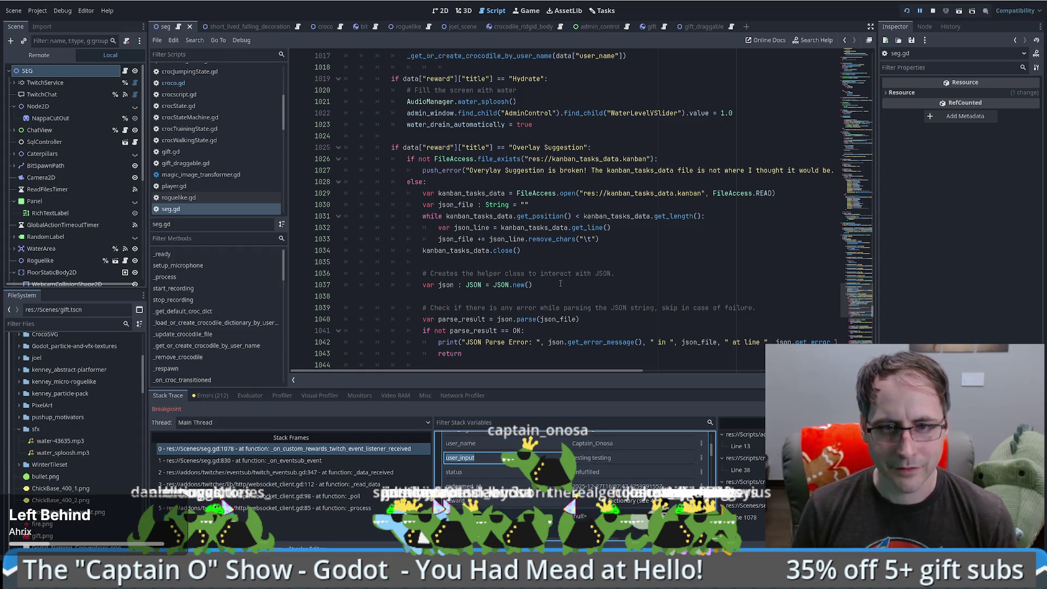
{"action": "left_click", "coordinate": [411, 147]}
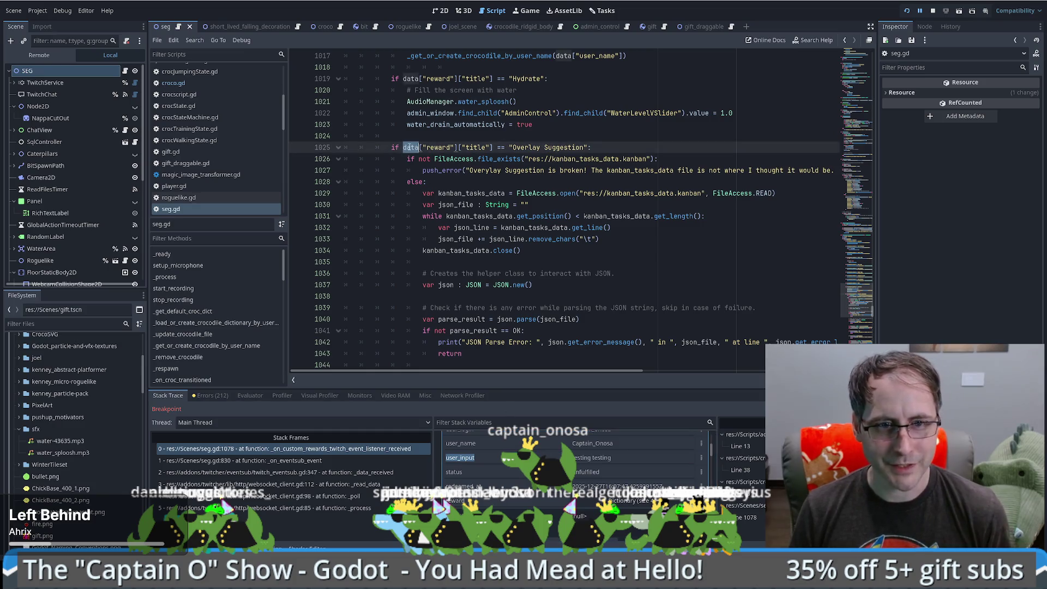
Step: Evaluate data["user_input"] in the debugger's Evaluator and review the result
{"action": "left_click", "coordinate": [251, 396]}
{"action": "type", "text": "data[\"user_input"}
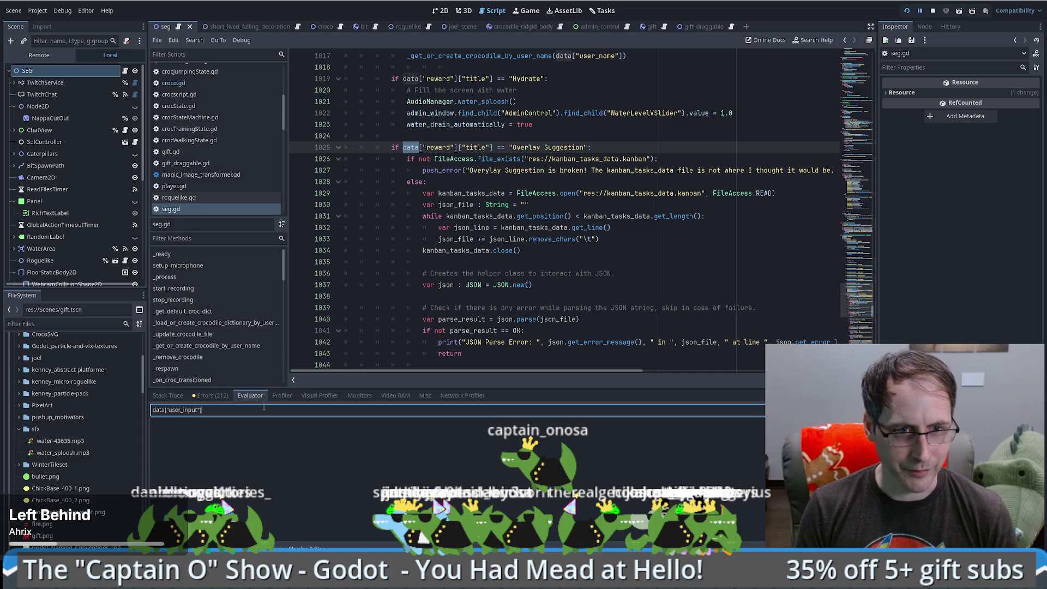
{"action": "key", "text": "Return"}
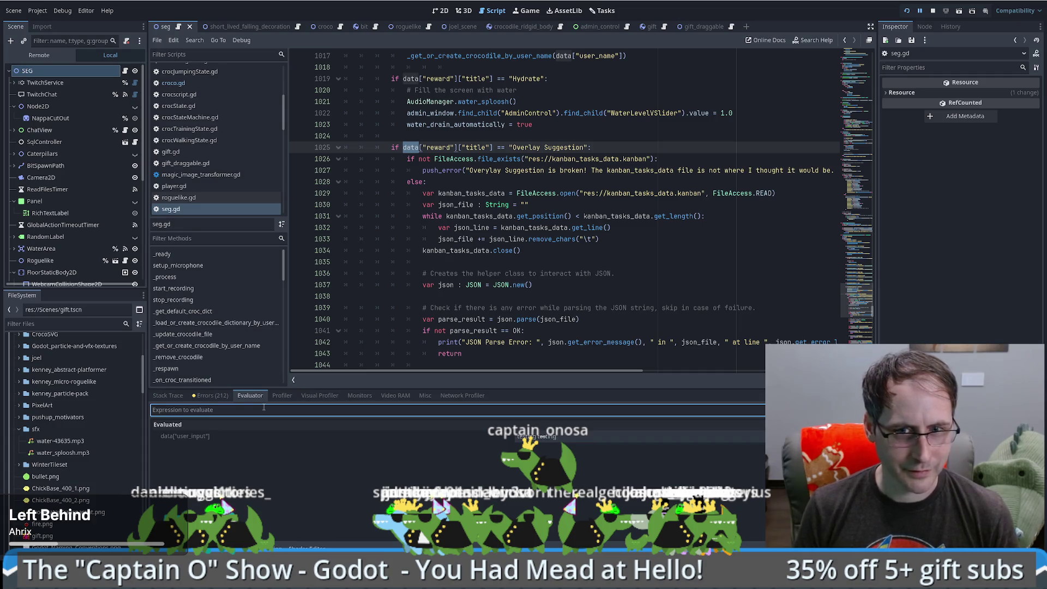
{"action": "left_click", "coordinate": [224, 436]}
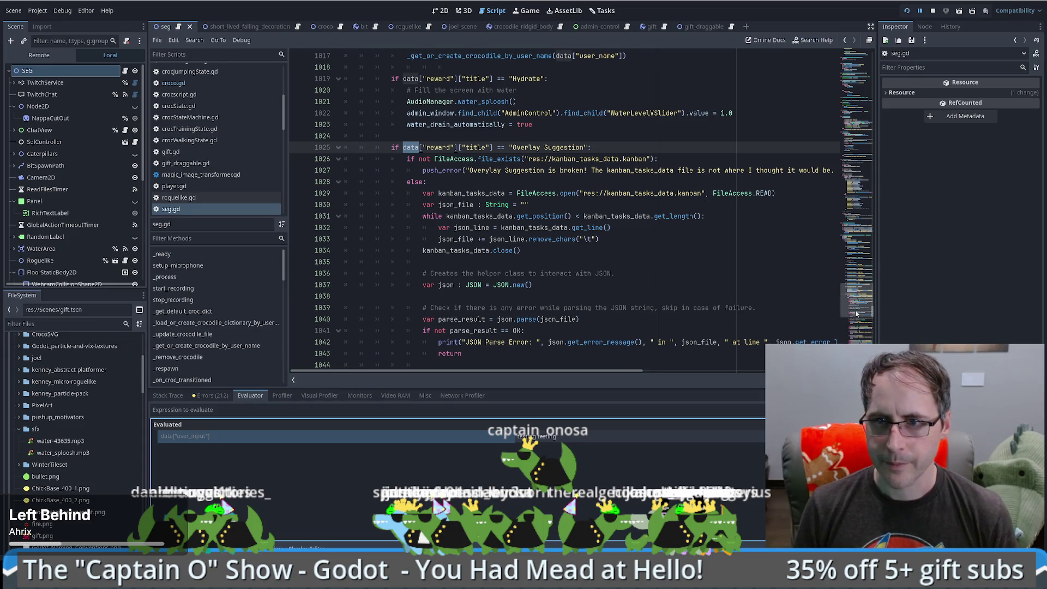
{"action": "scroll", "coordinate": [561, 290], "scroll_direction": "down", "scroll_amount": 15}
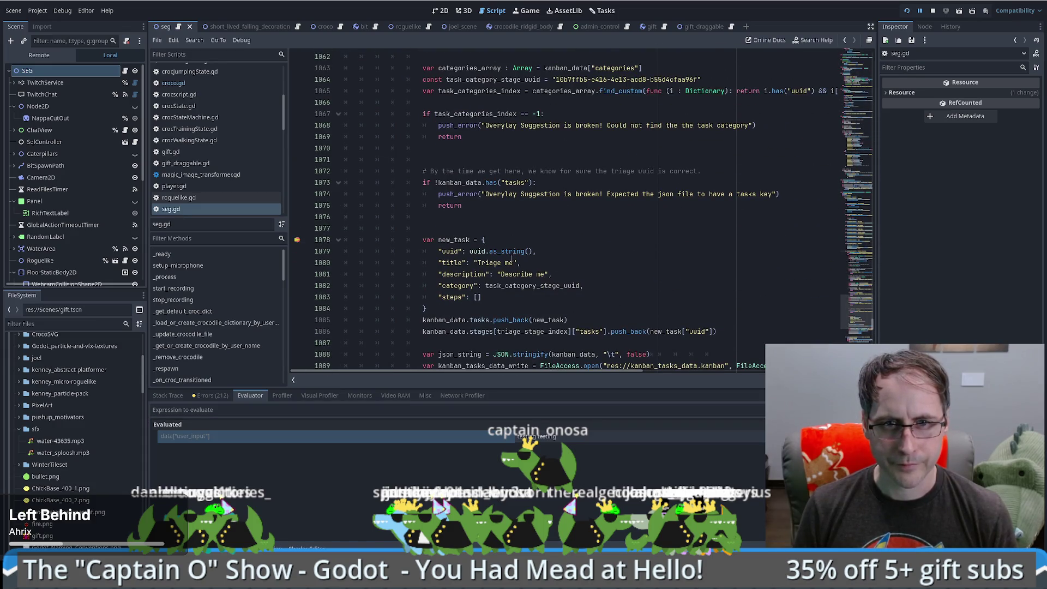
Step: Replace the "Describe me" placeholder with the user_input expression as the task description
{"action": "left_click_drag", "start_coordinate": [497, 274], "coordinate": [550, 274]}
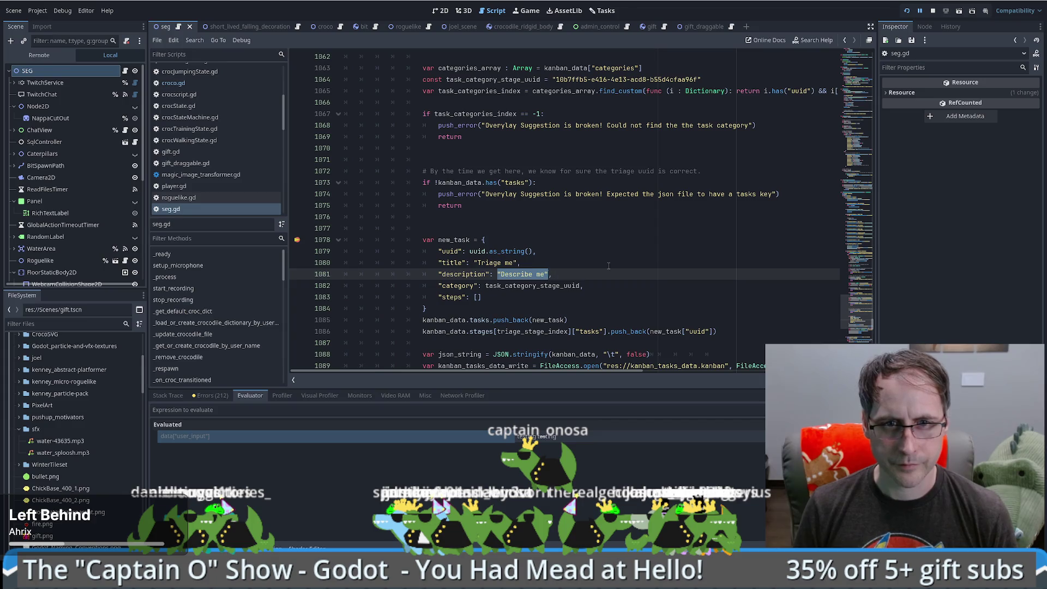
{"action": "type", "text": "date["}
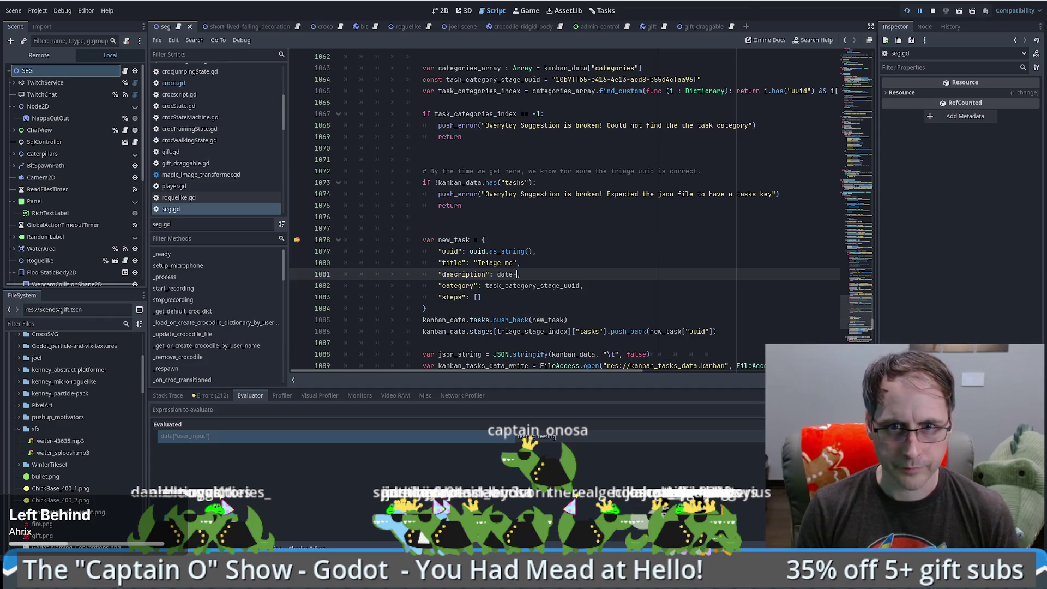
{"action": "type", "text": "\"user_input\"],"}
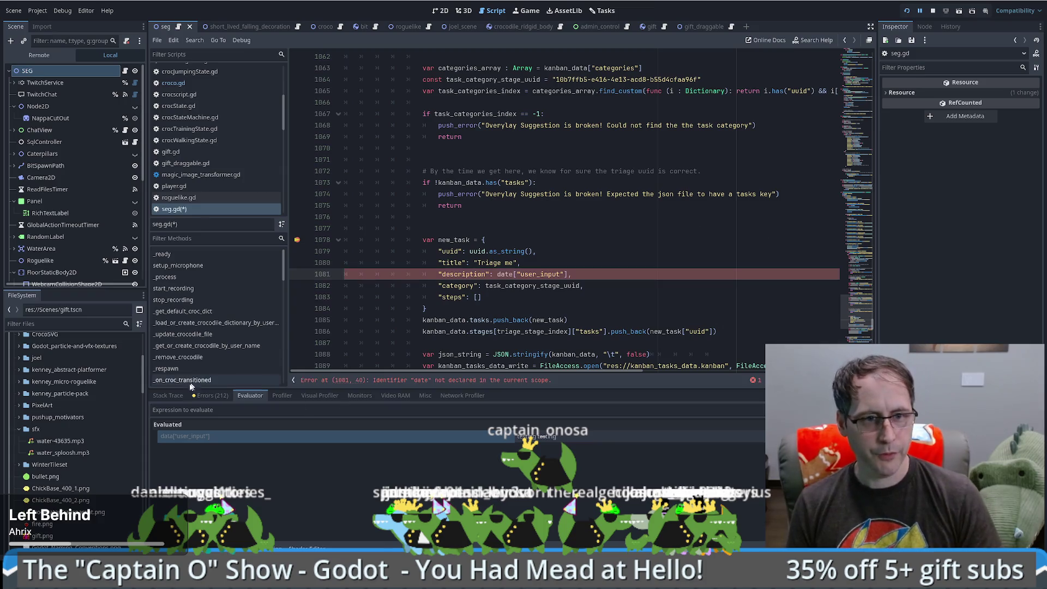
{"action": "left_click", "coordinate": [180, 398]}
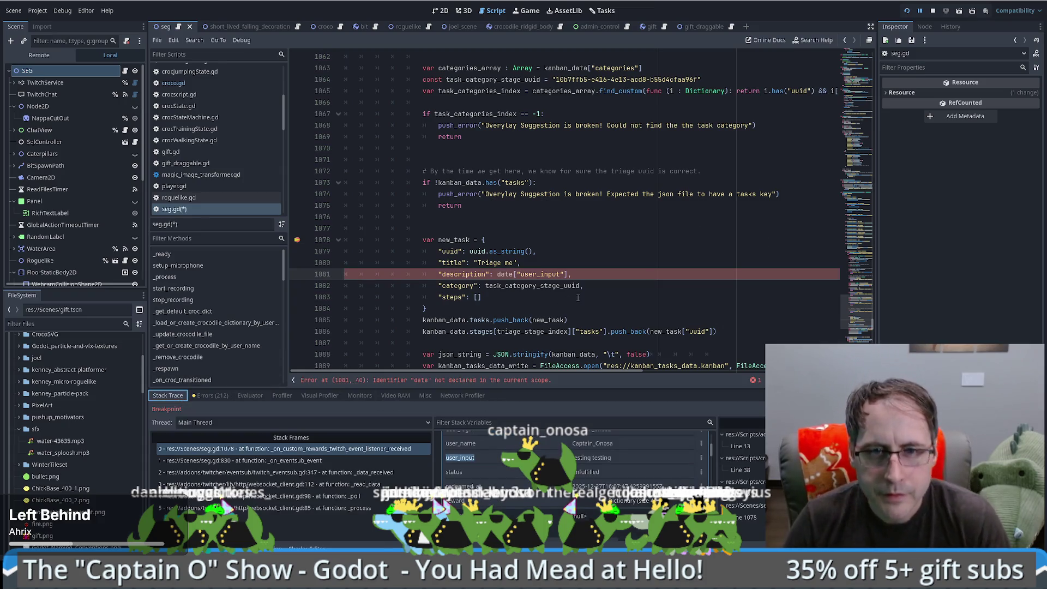
Step: Correct the misspelled 'date' to 'data' and remove stray text from the description
{"action": "double_click", "coordinate": [504, 274]}
{"action": "type", "text": "data"}
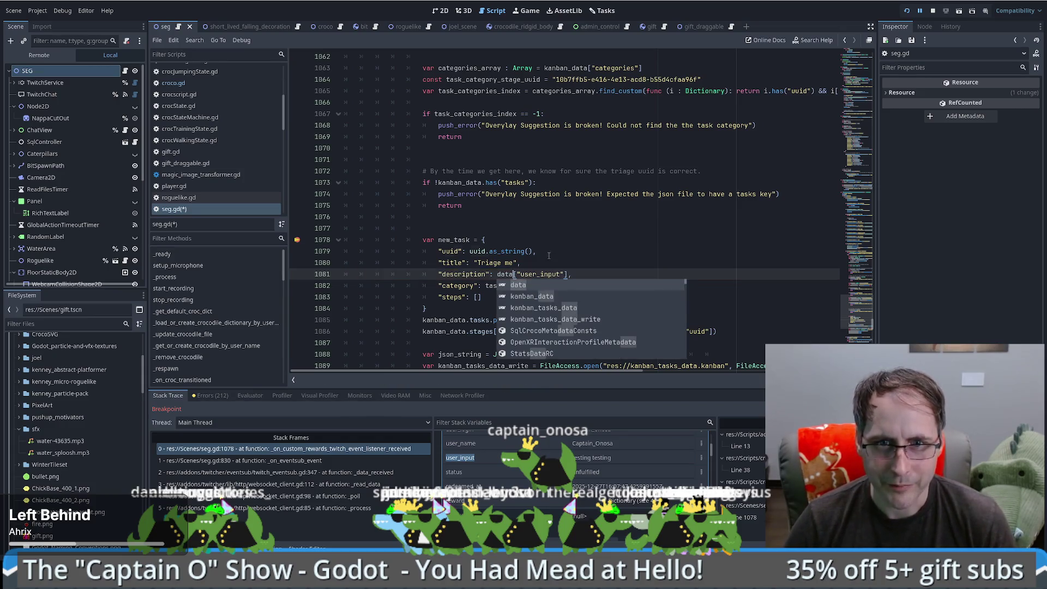
{"action": "key", "text": "Left"}
{"action": "key", "text": "Left"}
{"action": "key", "text": "Left"}
{"action": "type", "text": "\""}
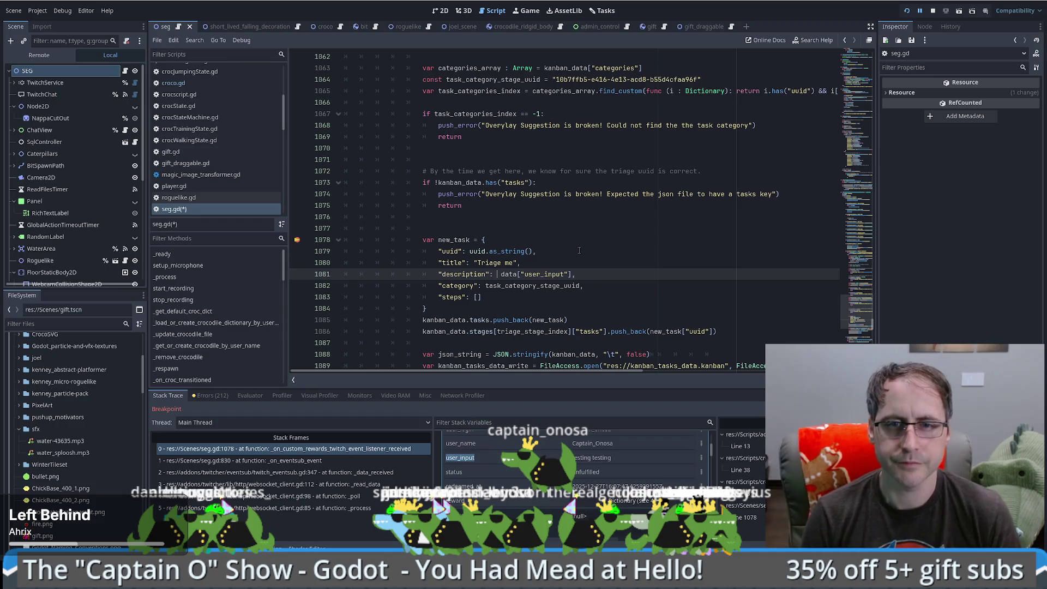
{"action": "type", "text": "From"}
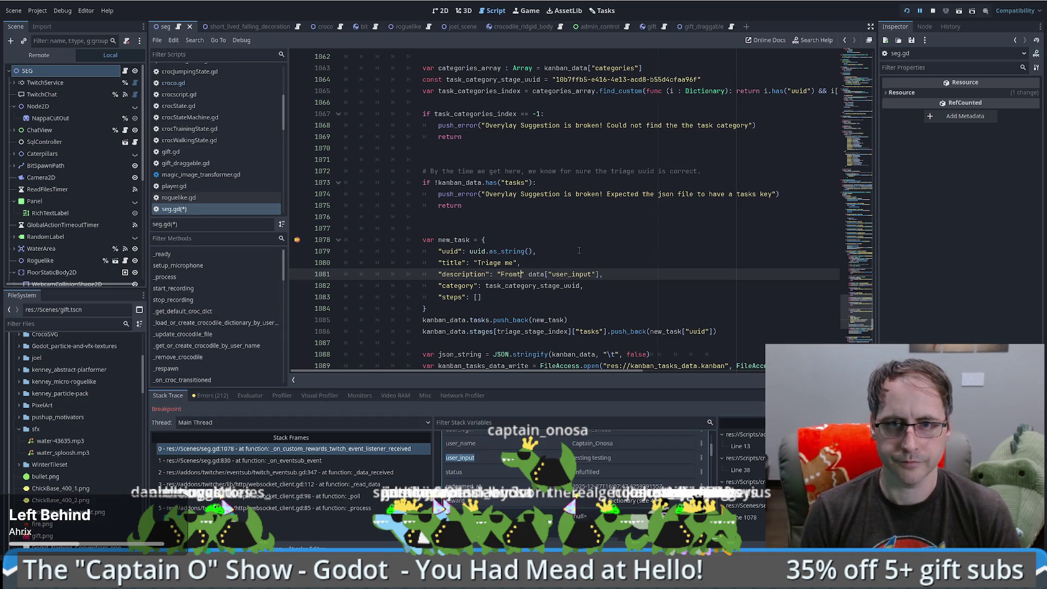
{"action": "key", "text": "BackSpace"}
{"action": "key", "text": "BackSpace"}
{"action": "key", "text": "BackSpace"}
{"action": "key", "text": "Delete"}
{"action": "key", "text": "Delete"}
{"action": "left_click", "coordinate": [517, 262]}
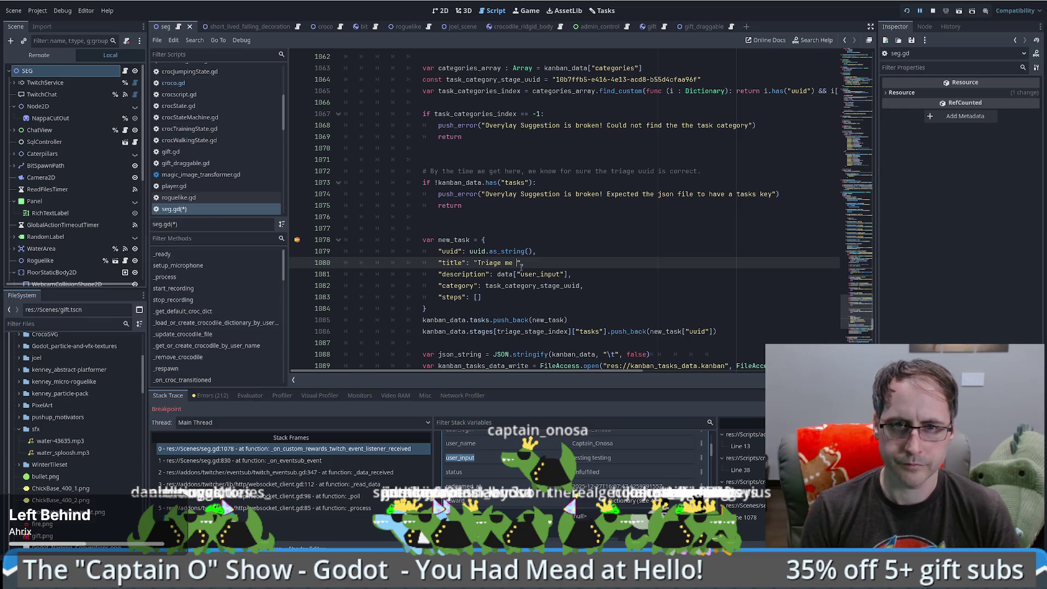
Step: Change the title to "New idea from " + data["user_name"] and add a trailing comma after the description
{"action": "key", "text": "BackSpace"}
{"action": "key", "text": "BackSpace"}
{"action": "key", "text": "BackSpace"}
{"action": "type", "text": "New idea "}
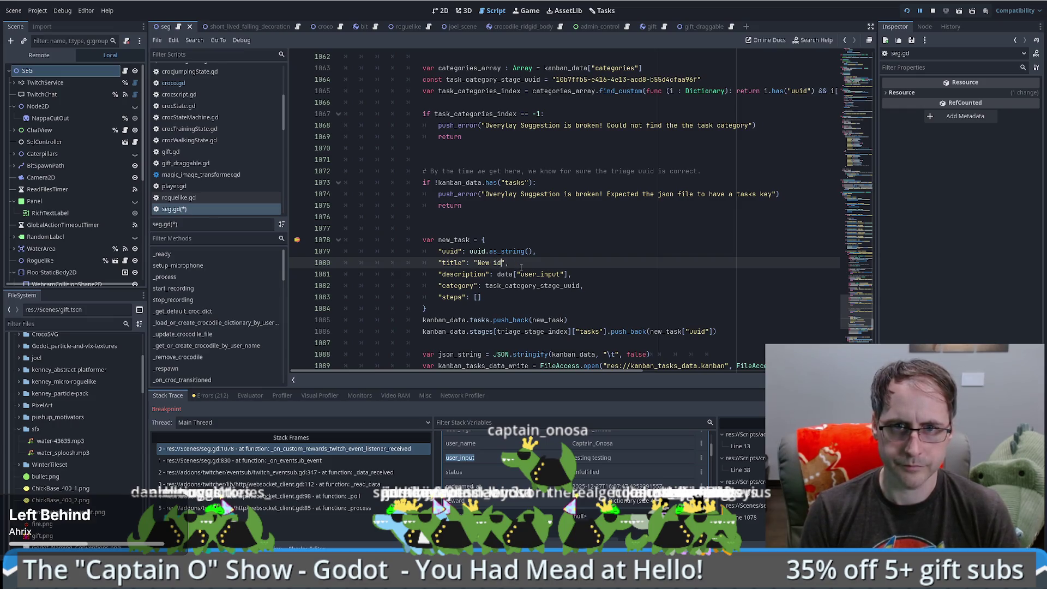
{"action": "type", "text": "from \" +"}
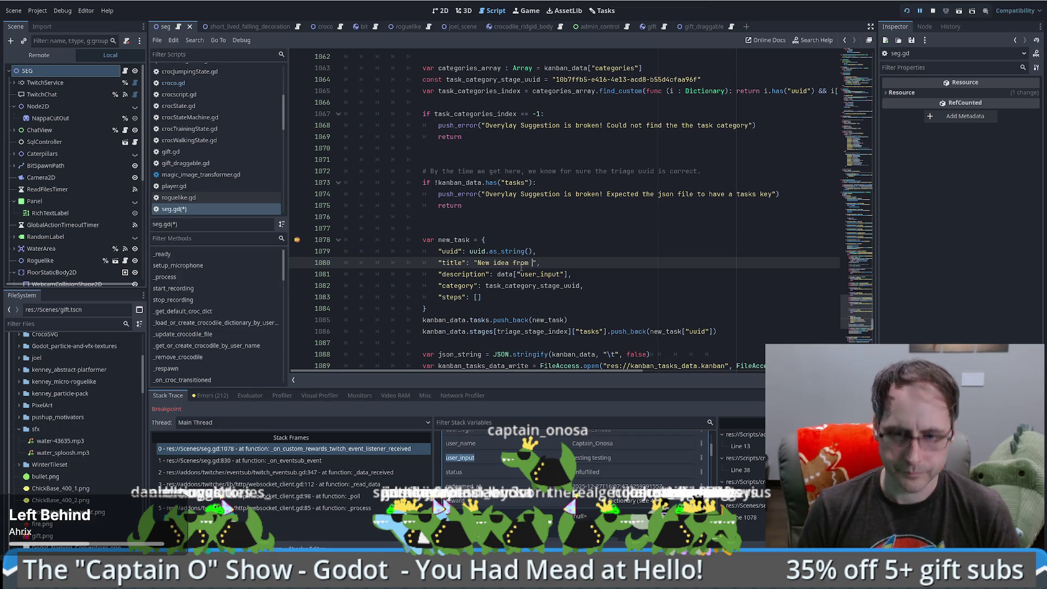
{"action": "type", "text": " data["}
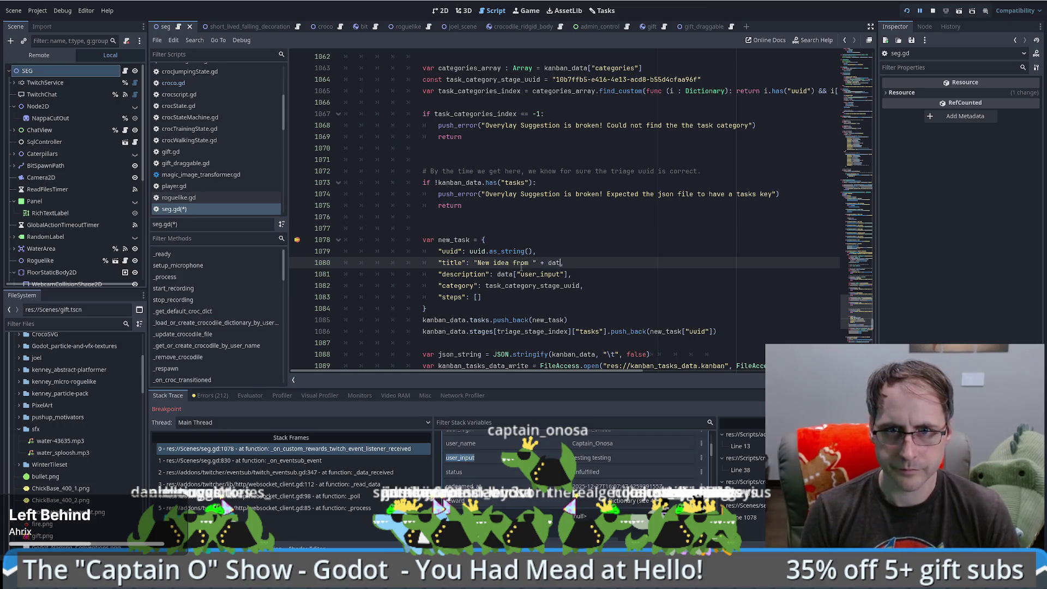
{"action": "type", "text": "user_name"}
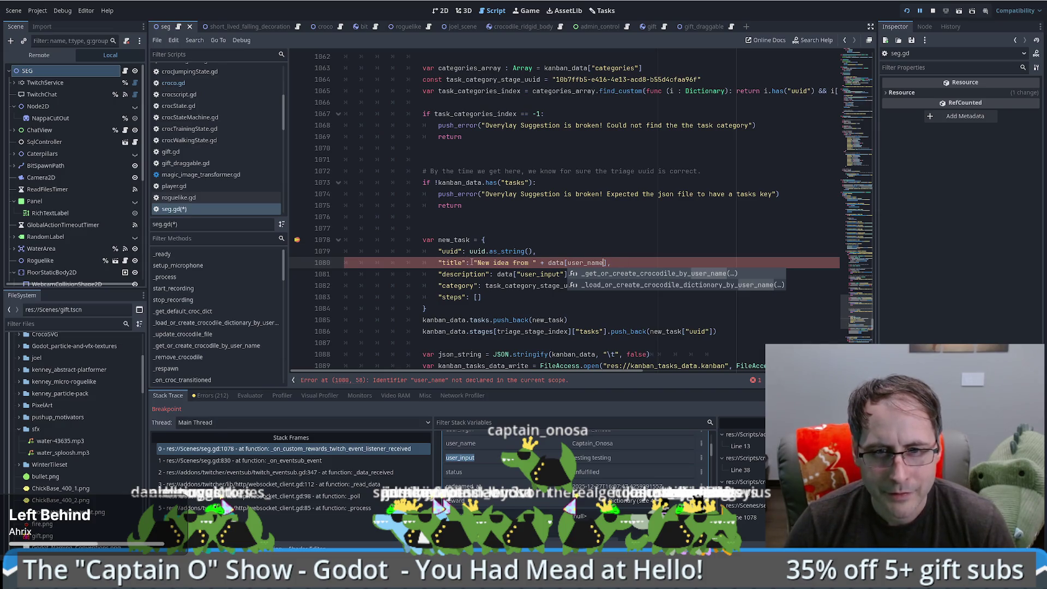
{"action": "type", "text": "\""}
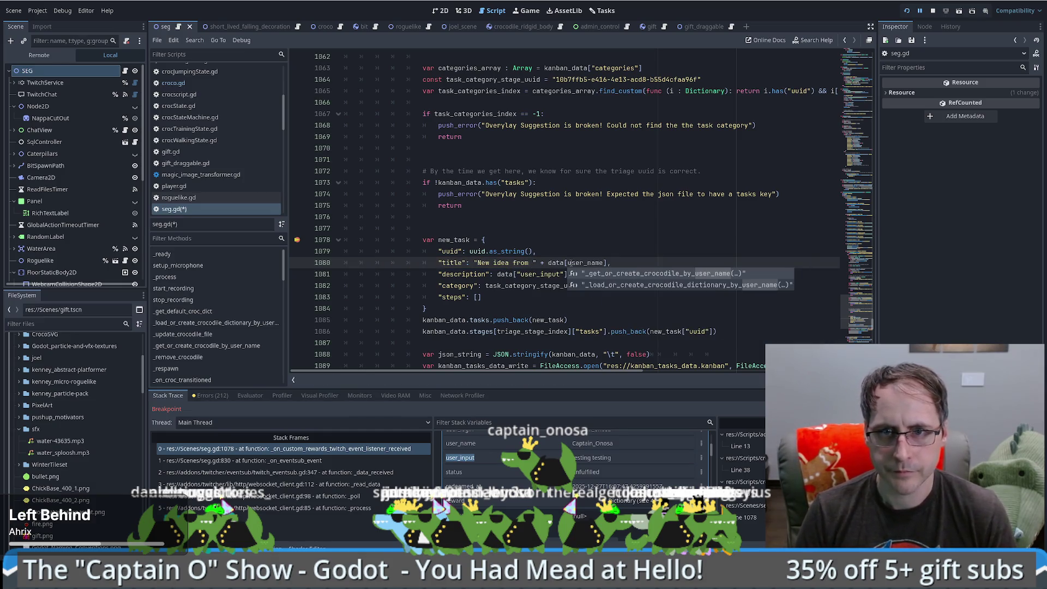
{"action": "type", "text": "\""}
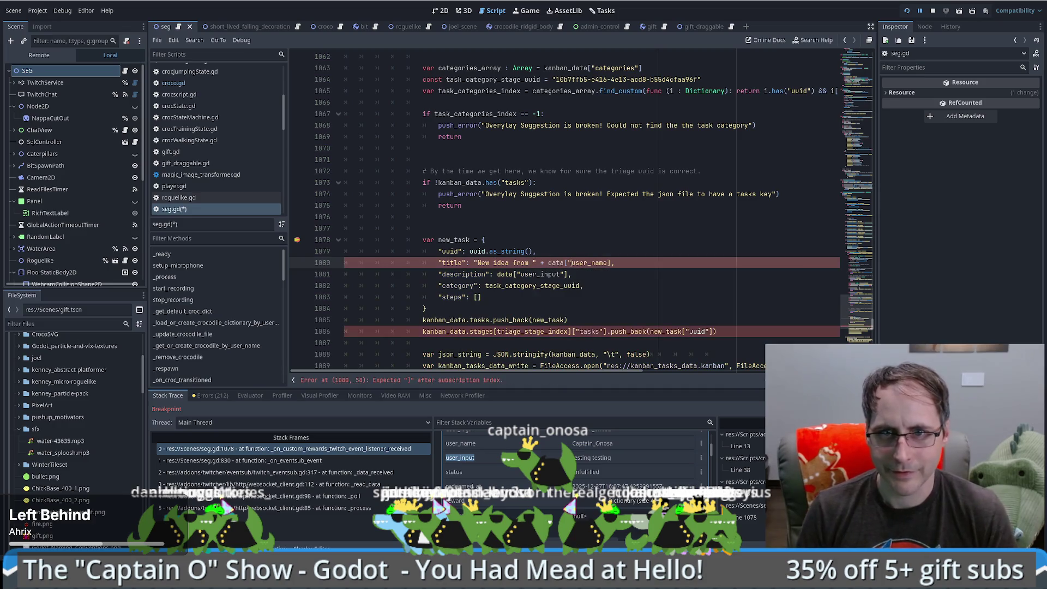
{"action": "type", "text": "\""}
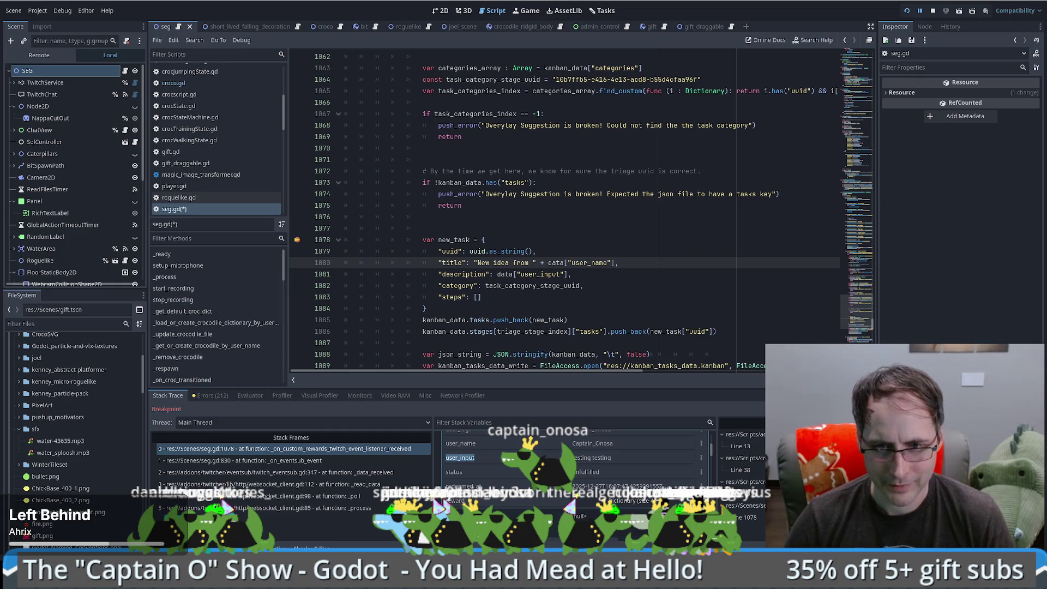
{"action": "left_click", "coordinate": [570, 275]}
{"action": "type", "text": ","}
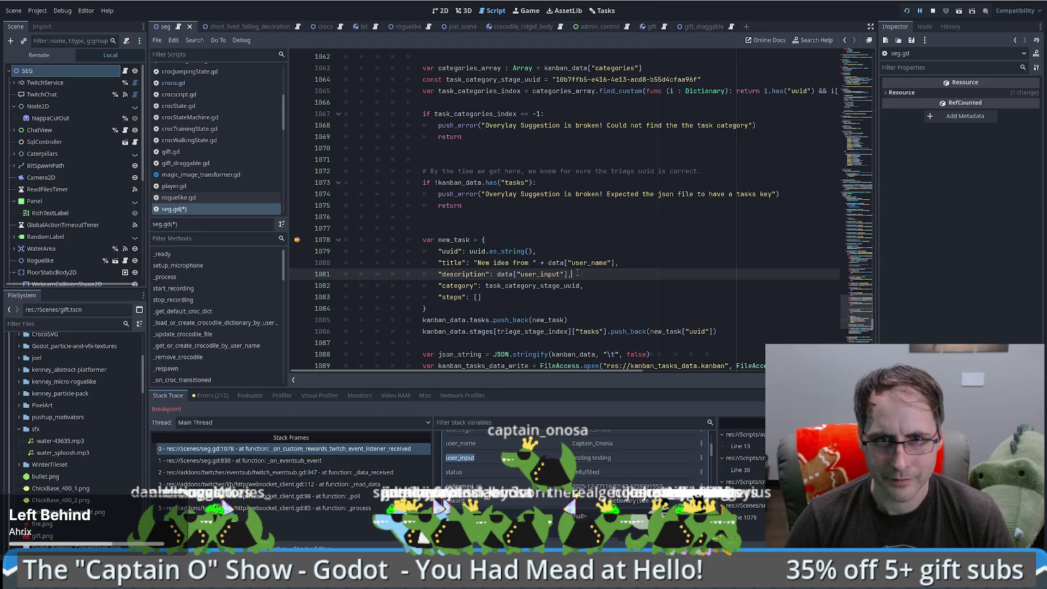
Step: Select and review the data["user_input"] expression in the new_task description
{"action": "left_click_drag", "start_coordinate": [566, 274], "coordinate": [496, 274]}
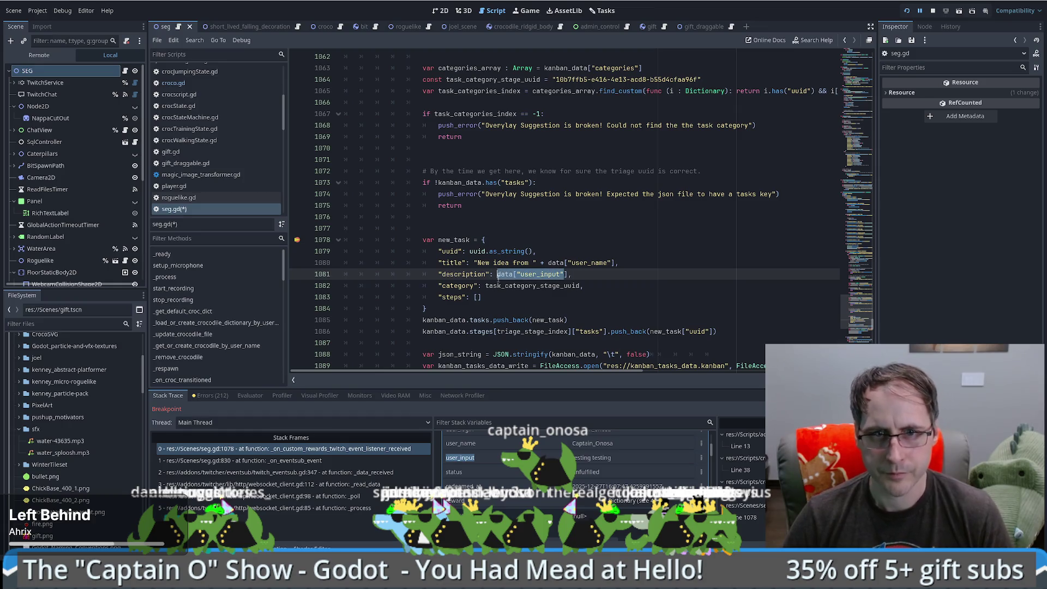
{"action": "left_click", "coordinate": [493, 272]}
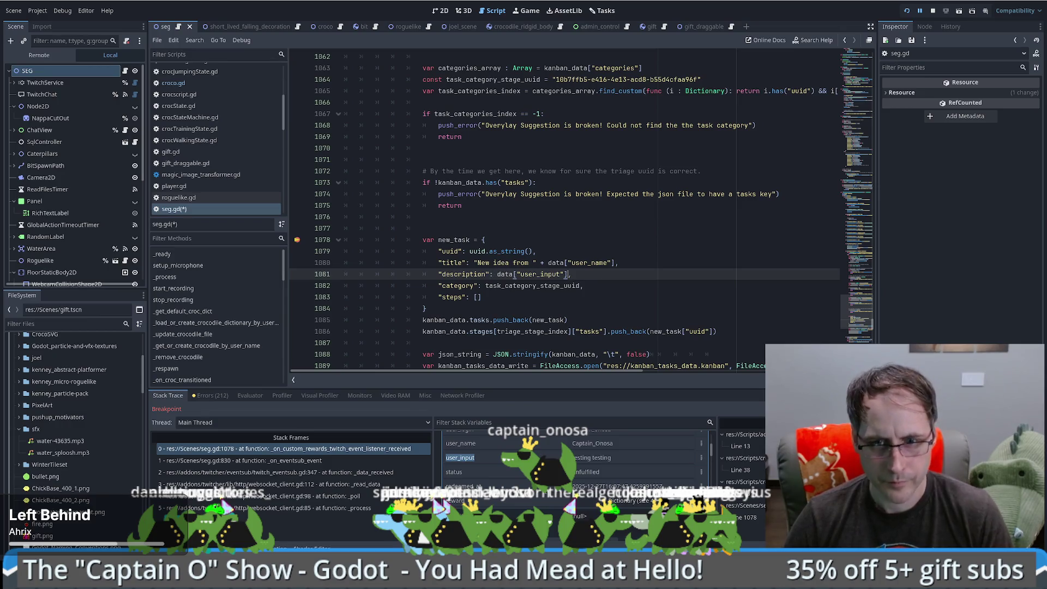
{"action": "scroll", "coordinate": [572, 469], "scroll_direction": "up", "scroll_amount": 2}
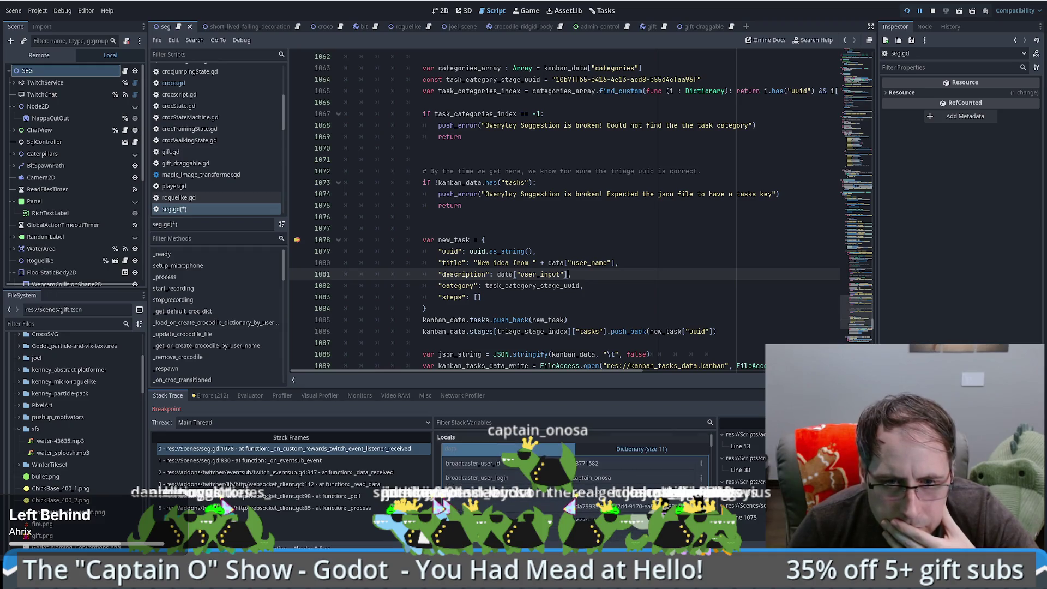
{"action": "scroll", "coordinate": [572, 458], "scroll_direction": "down", "scroll_amount": 2}
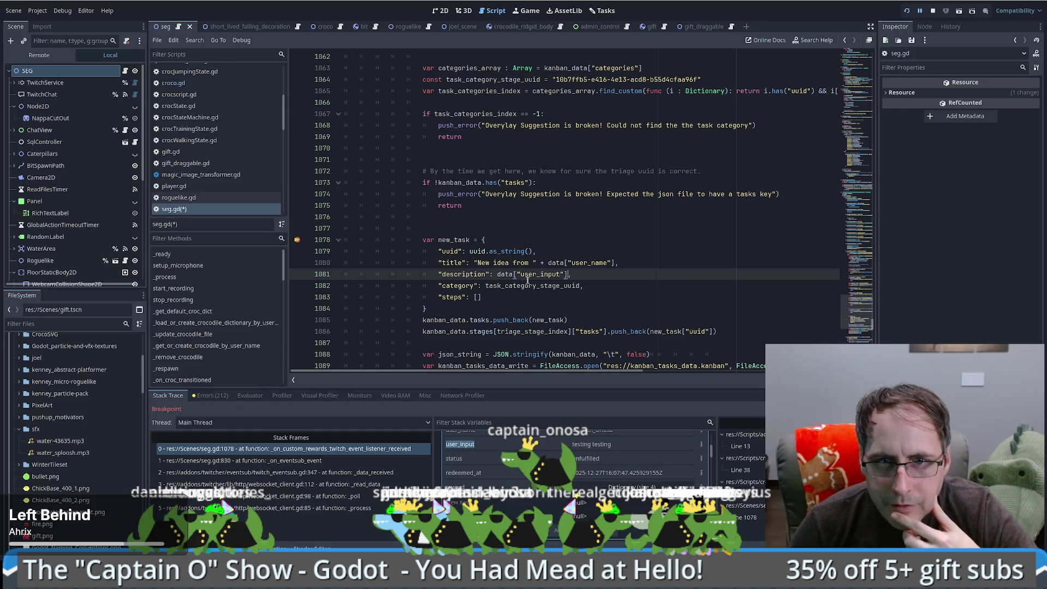
{"action": "left_click_drag", "start_coordinate": [498, 273], "coordinate": [567, 274]}
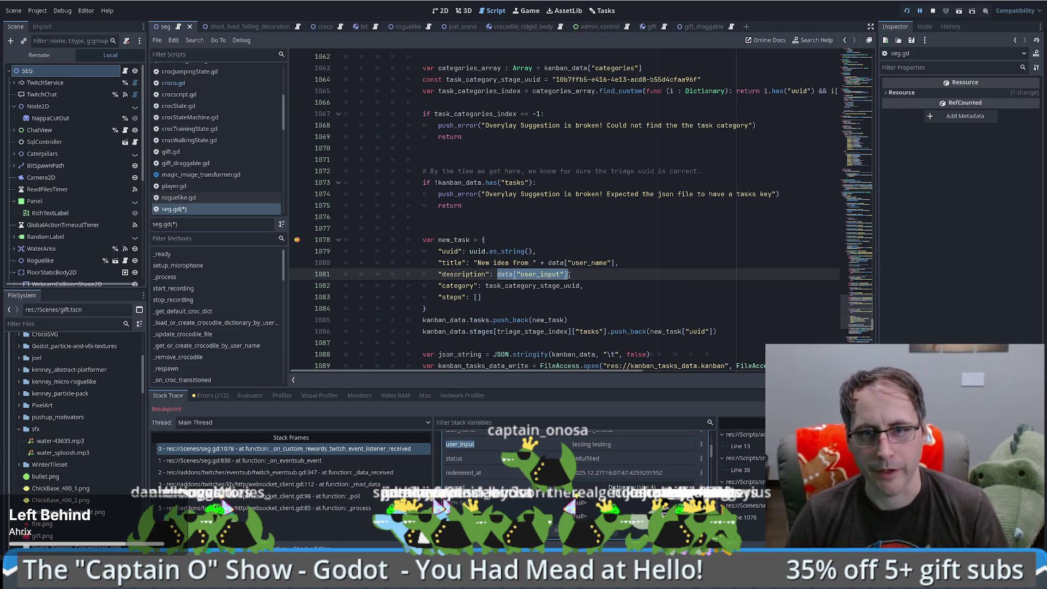
Step: Delete the empty line and surplus indentation above var new_task
{"action": "left_click", "coordinate": [477, 228]}
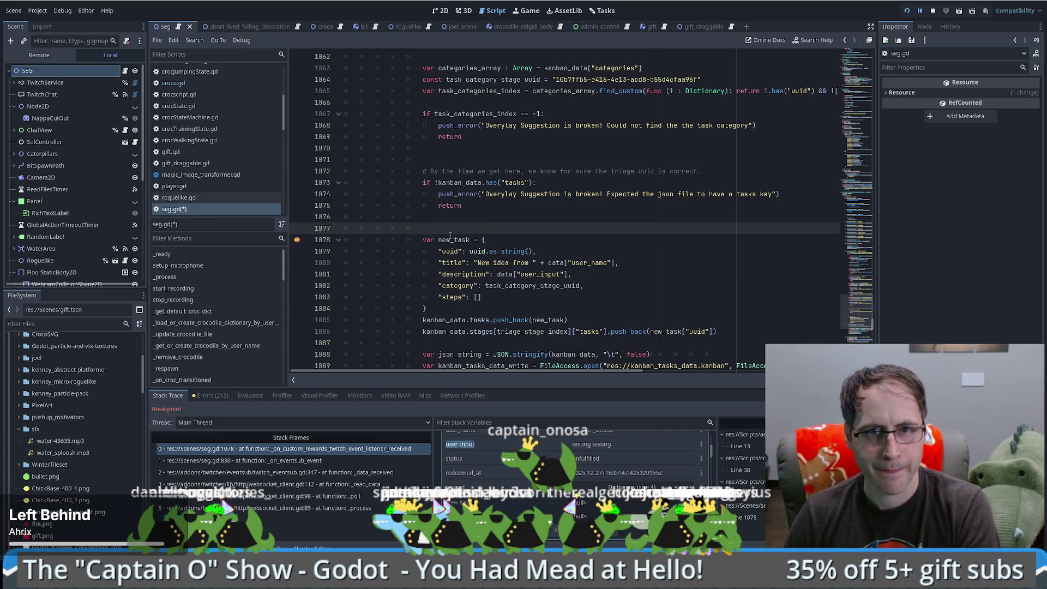
{"action": "key", "text": "Delete"}
{"action": "key", "text": "shift+Right"}
{"action": "key", "text": "shift+Right"}
{"action": "key", "text": "shift+Right"}
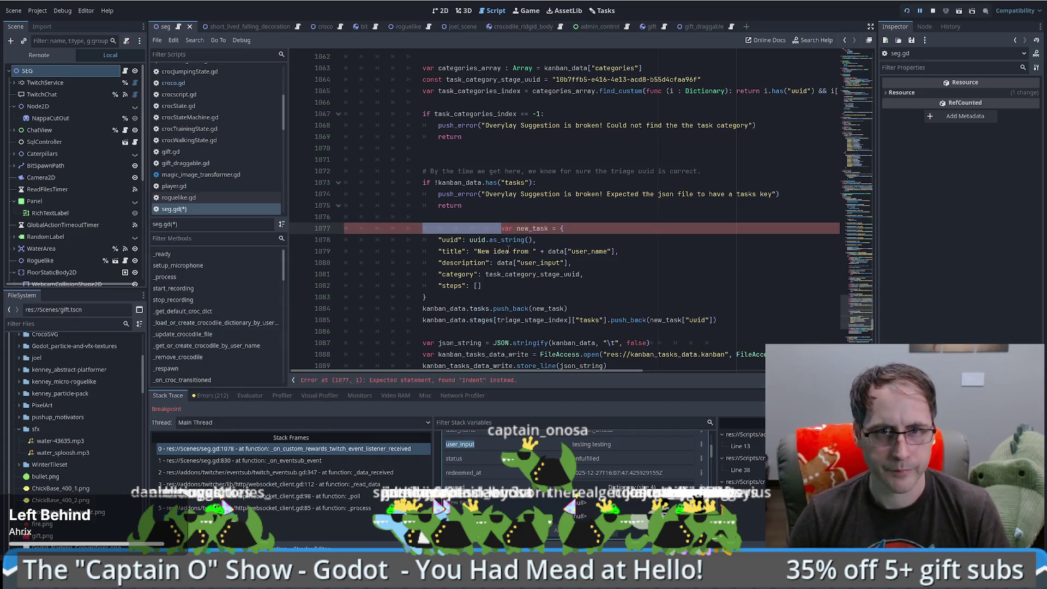
{"action": "key", "text": "BackSpace"}
{"action": "scroll", "coordinate": [518, 234], "scroll_direction": "up", "scroll_amount": 8}
{"action": "scroll", "coordinate": [513, 215], "scroll_direction": "up", "scroll_amount": 6}
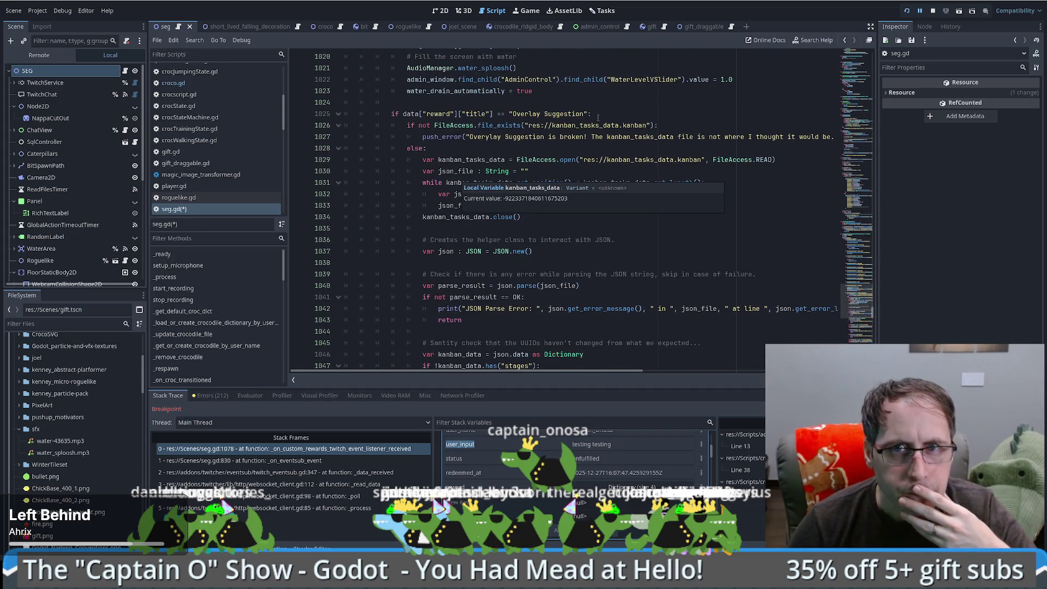
Step: Start an if data["user_input"] == "" check with a print under the Overlay Suggestion condition
{"action": "left_click", "coordinate": [639, 115]}
{"action": "key", "text": "Return"}
{"action": "type", "text": "if data[\"user_input\"] "}
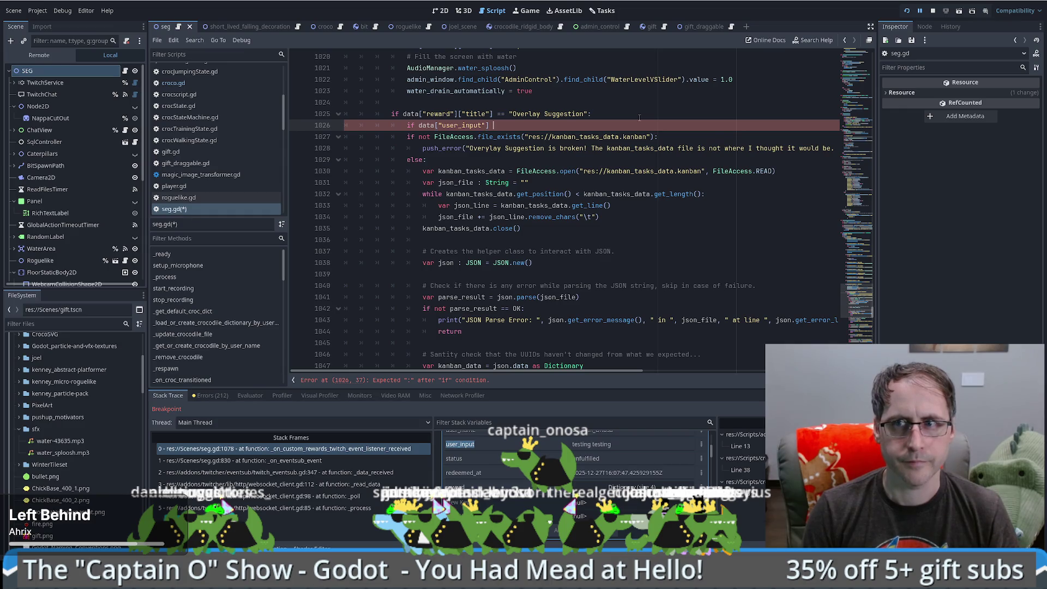
{"action": "type", "text": "== \"\":"}
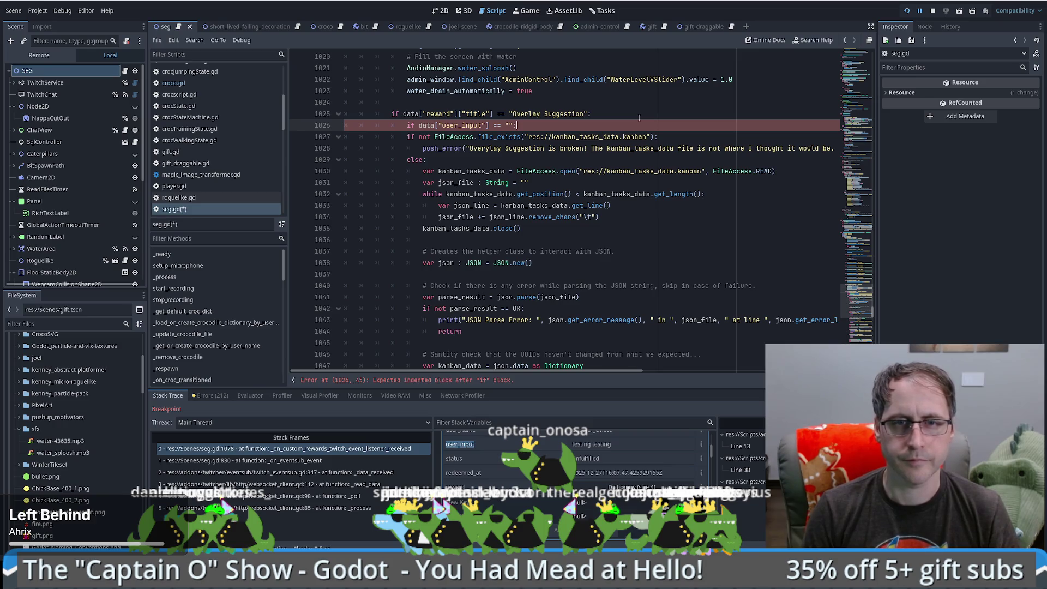
{"action": "key", "text": "Return"}
{"action": "type", "text": "print"}
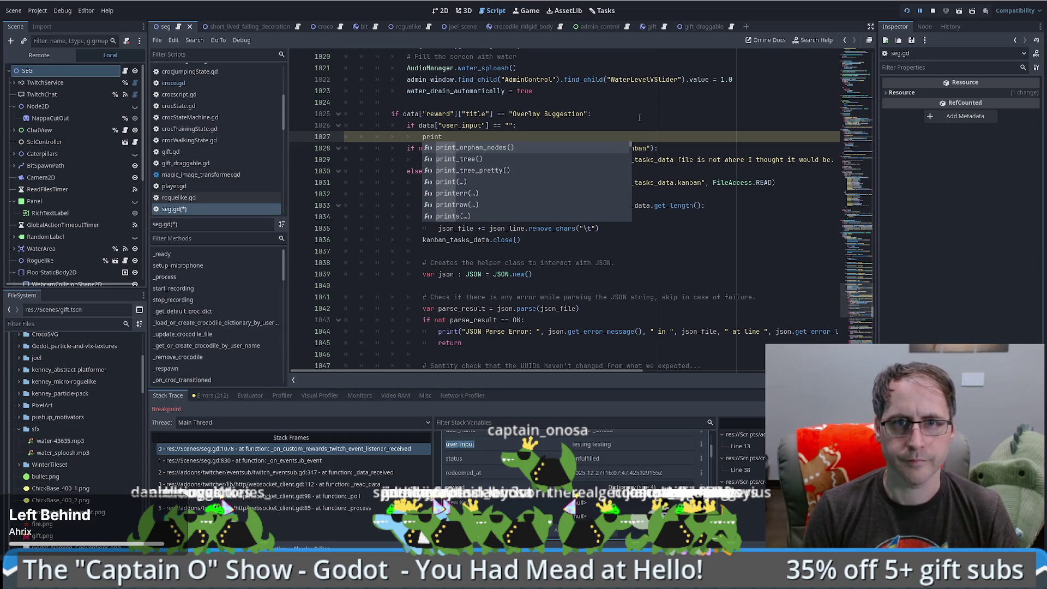
Step: Delete the unfinished empty-input check and return to the new_task code
{"action": "left_click", "coordinate": [601, 116], "text": "shift"}
{"action": "key", "text": "BackSpace"}
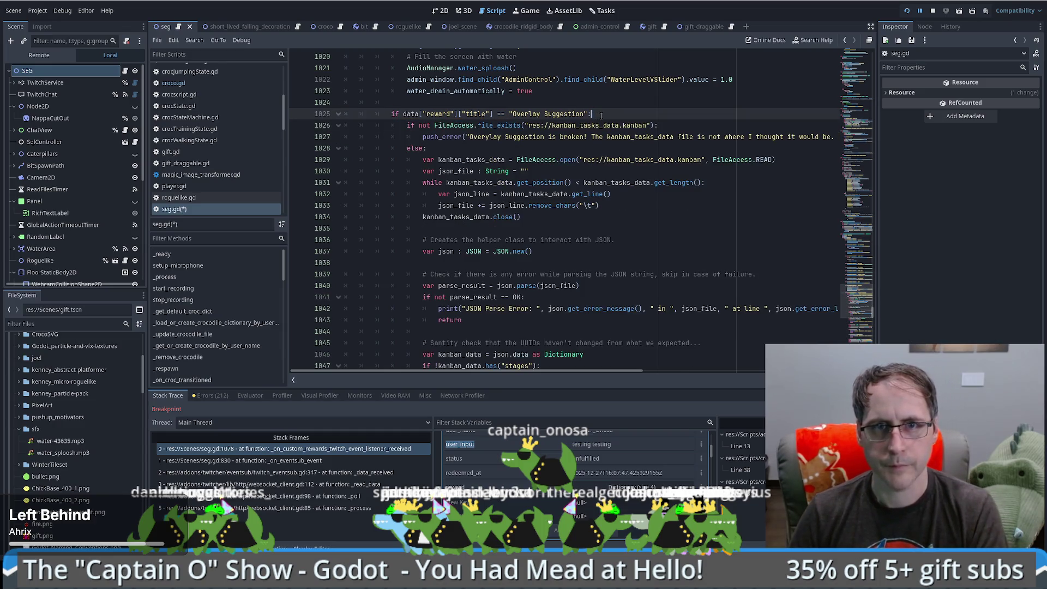
{"action": "scroll", "coordinate": [601, 116], "scroll_direction": "down", "scroll_amount": 5}
{"action": "scroll", "coordinate": [566, 227], "scroll_direction": "down", "scroll_amount": 4}
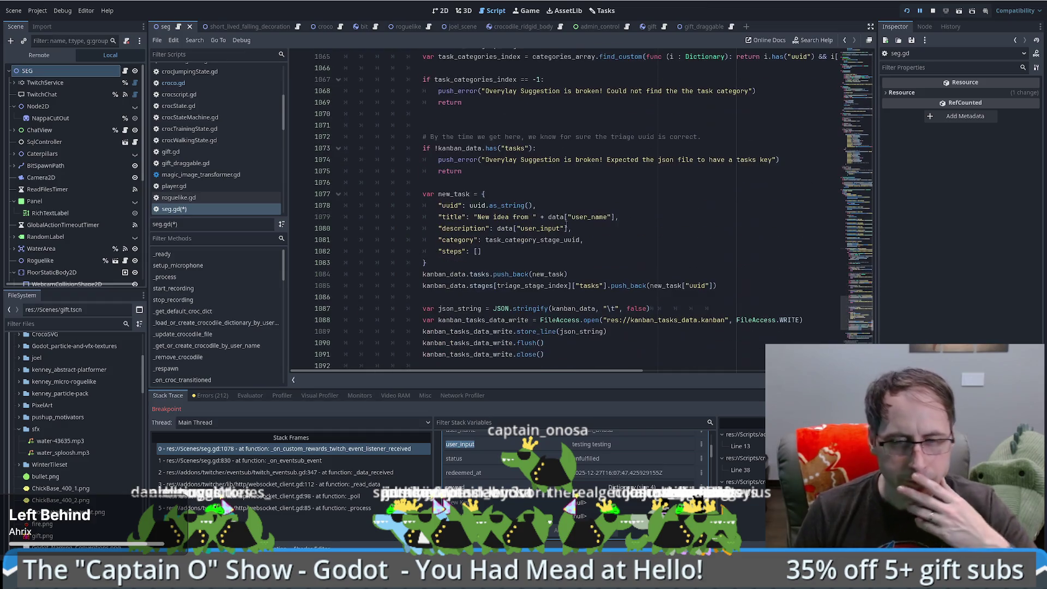
{"action": "left_click", "coordinate": [480, 251]}
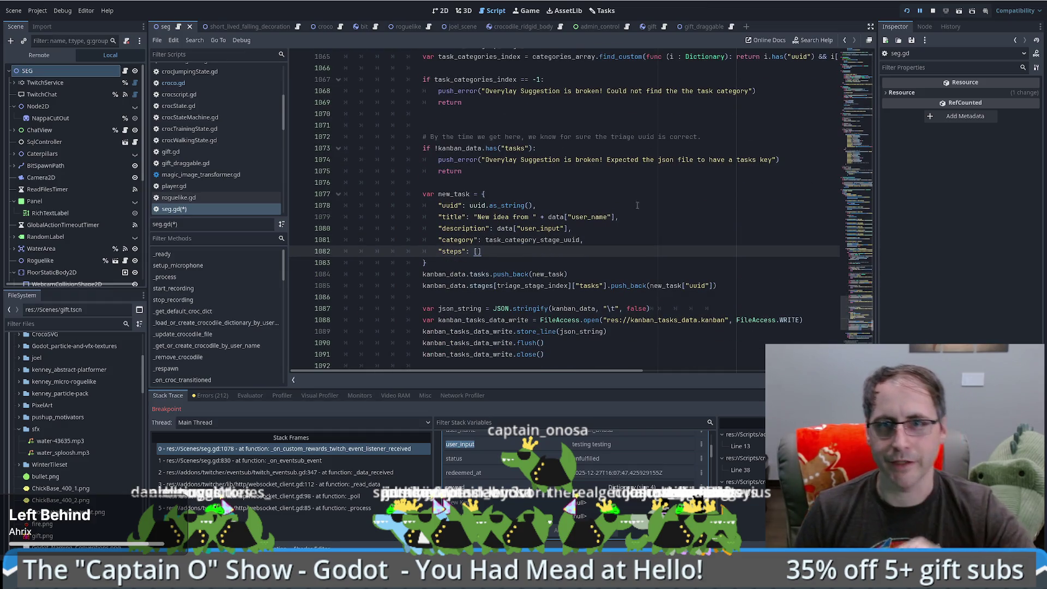
Step: Save seg.gd with Ctrl+S, resume the paused game with F12, and switch to the 2D view
{"action": "scroll", "coordinate": [637, 205], "scroll_direction": "up", "scroll_amount": 4}
{"action": "key", "text": "ctrl+s"}
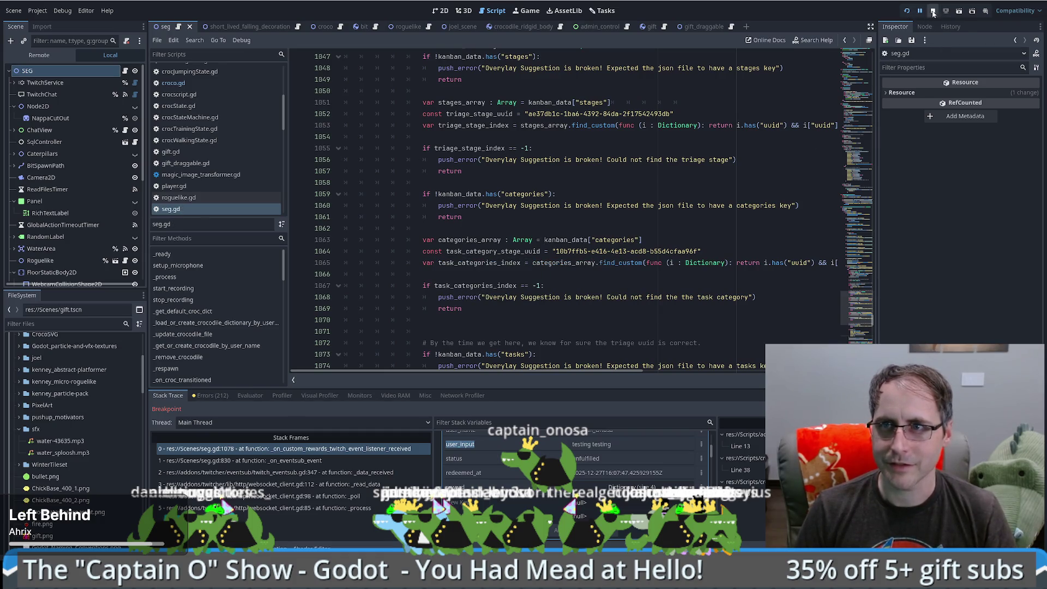
{"action": "scroll", "coordinate": [582, 278], "scroll_direction": "down", "scroll_amount": 5}
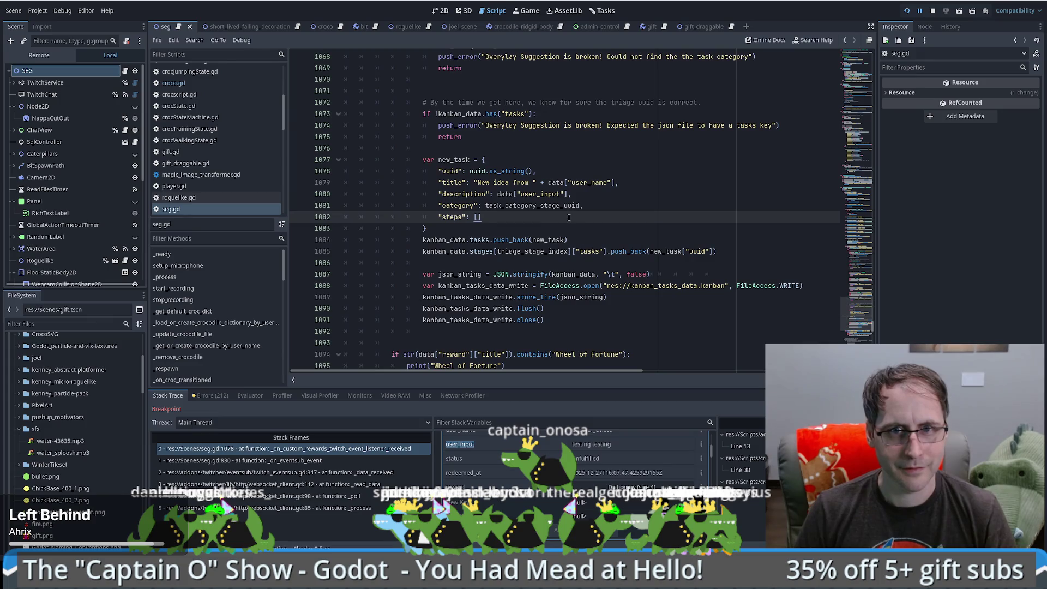
{"action": "key", "text": "F12"}
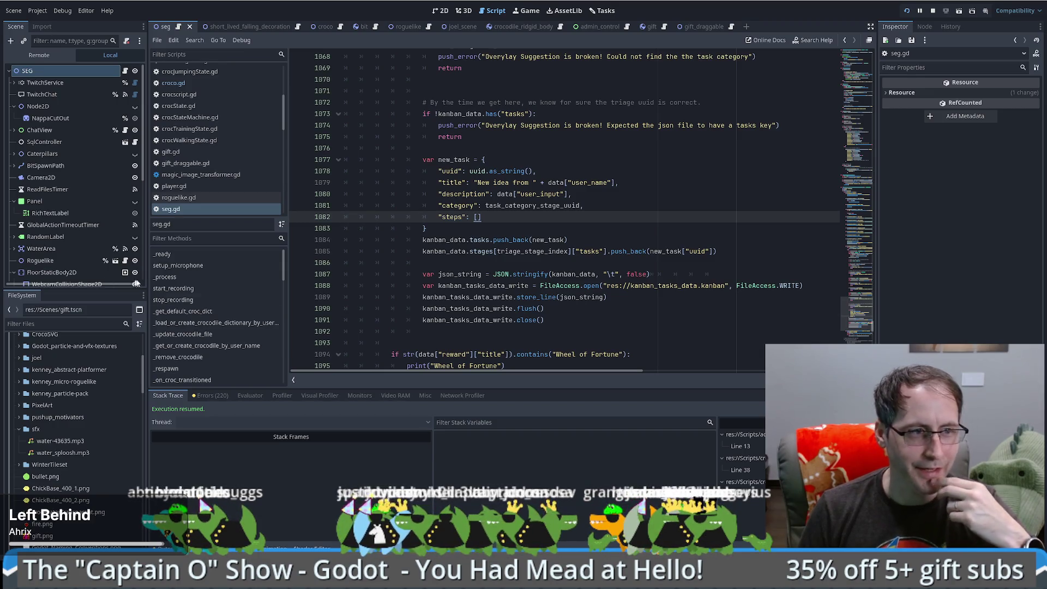
{"action": "left_click", "coordinate": [440, 11]}
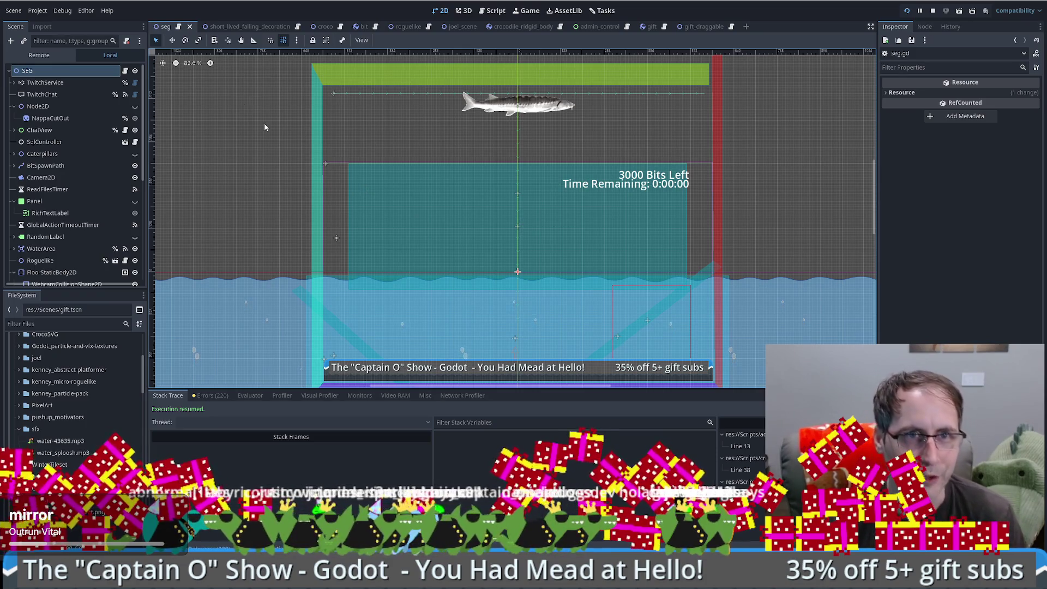
Step: Return to the Tasks kanban board with an empty Triage column and populated Todo, Doing, Done
{"action": "left_click", "coordinate": [610, 12]}
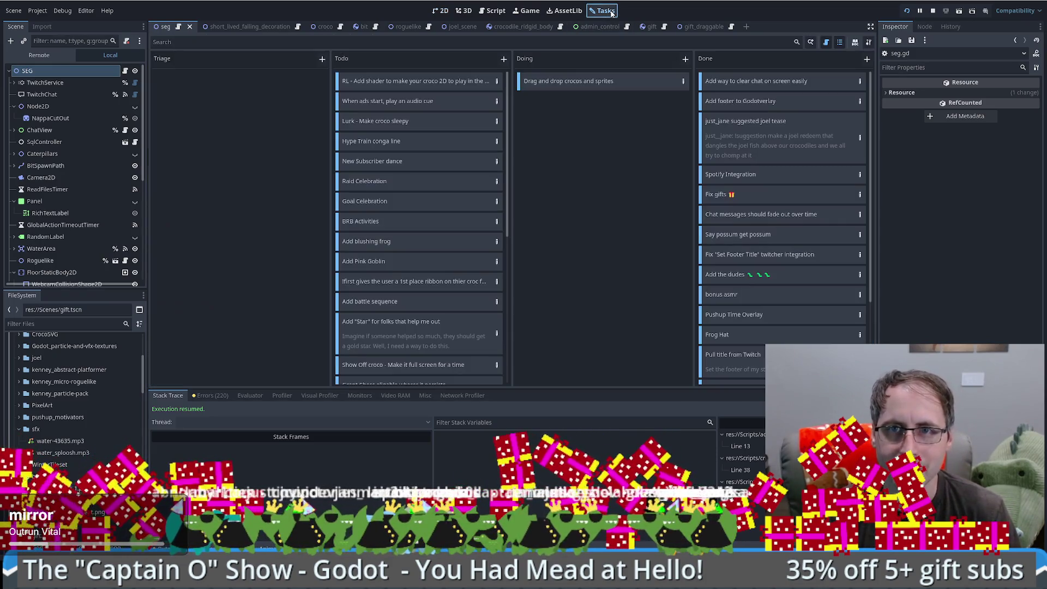
Step: Go back to the 2D scene view, then bring up the kanban data file in VS Code
{"action": "left_click", "coordinate": [441, 10]}
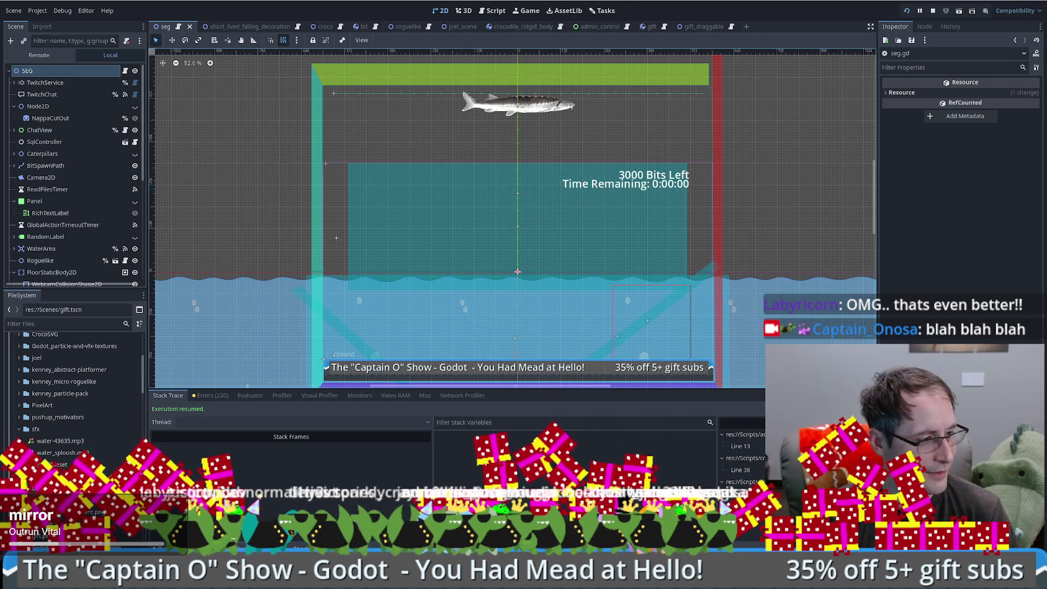
{"action": "key", "text": "alt+Tab"}
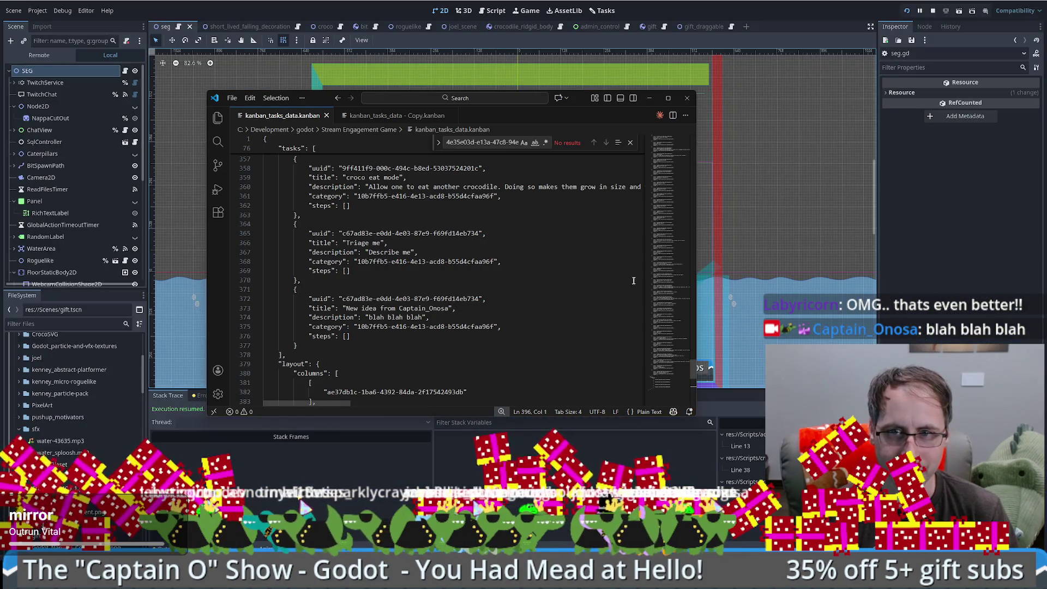
Step: Inspect the first new idea task's title and the second task's odd description in the kanban file
{"action": "scroll", "coordinate": [674, 371], "scroll_direction": "down", "scroll_amount": 1}
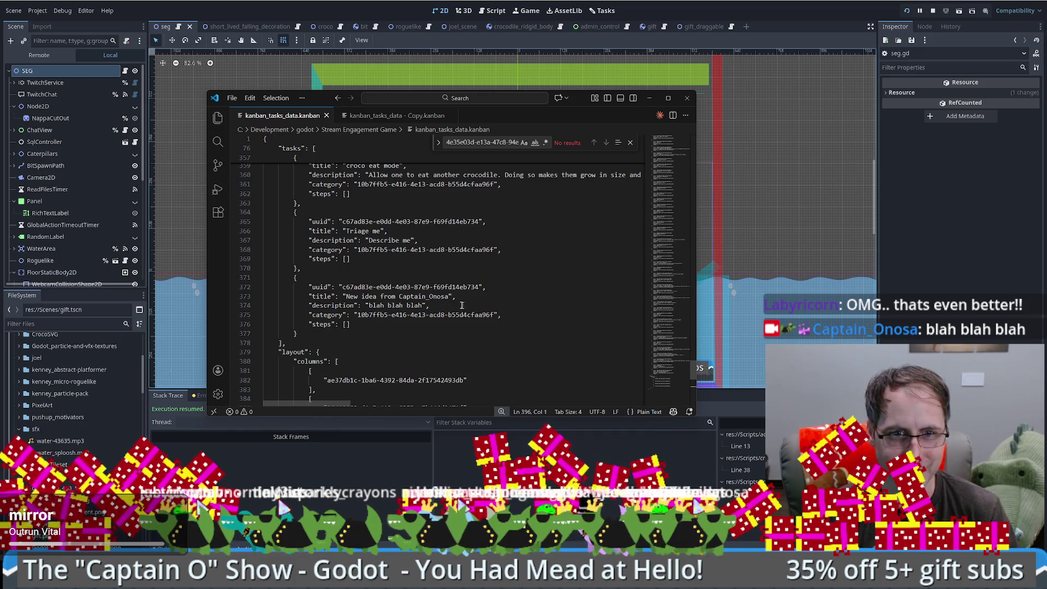
{"action": "mouse_move", "coordinate": [342, 297]}
{"action": "left_mouse_down"}
{"action": "mouse_move", "coordinate": [433, 297]}
{"action": "mouse_move", "coordinate": [279, 307]}
{"action": "left_mouse_up"}
{"action": "left_click", "coordinate": [433, 305]}
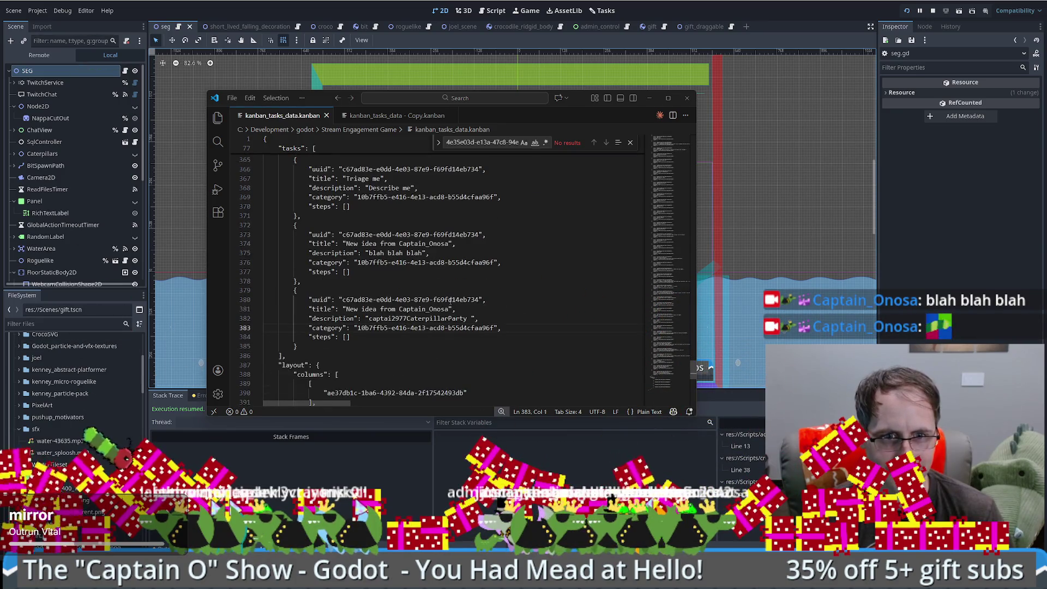
{"action": "left_click_drag", "start_coordinate": [365, 319], "coordinate": [467, 318]}
{"action": "left_click", "coordinate": [495, 318]}
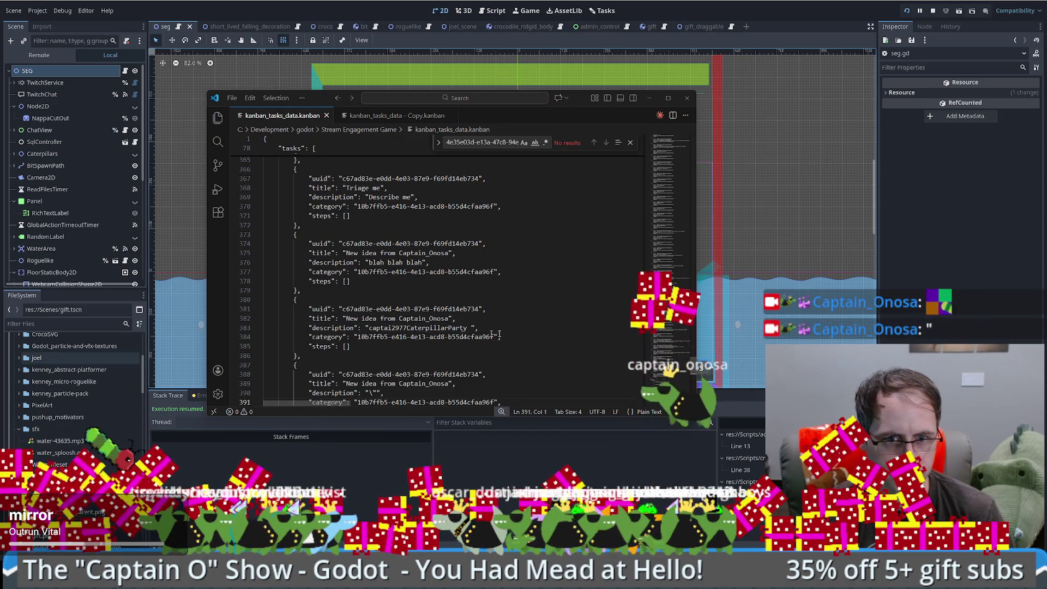
Step: Check the escaped quote in the last task's description, then relaunch Godot
{"action": "scroll", "coordinate": [512, 339], "scroll_direction": "down", "scroll_amount": 1}
{"action": "left_click_drag", "start_coordinate": [368, 310], "coordinate": [377, 310]}
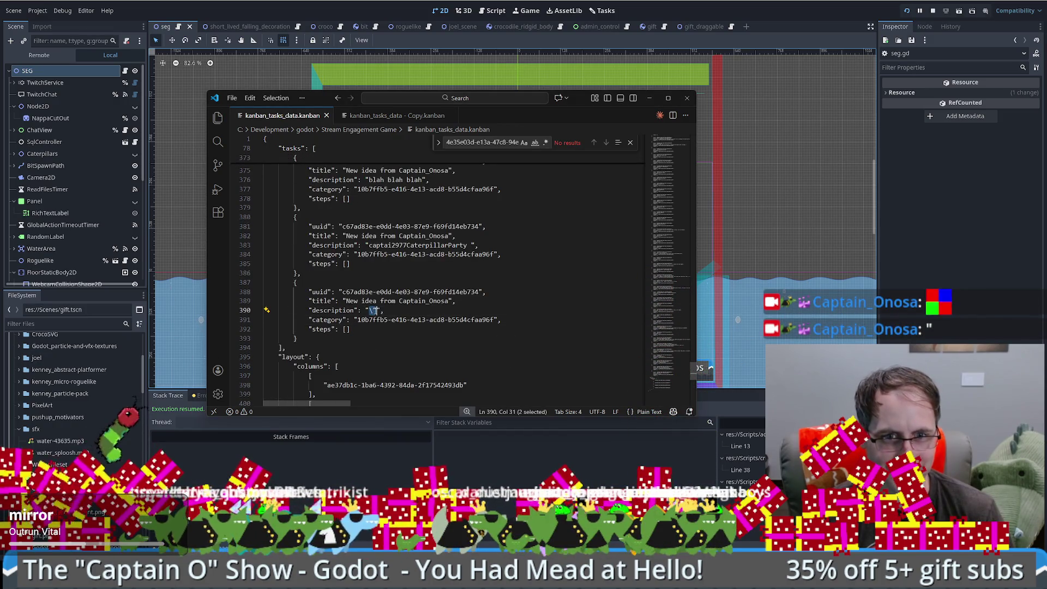
{"action": "key", "text": "Right"}
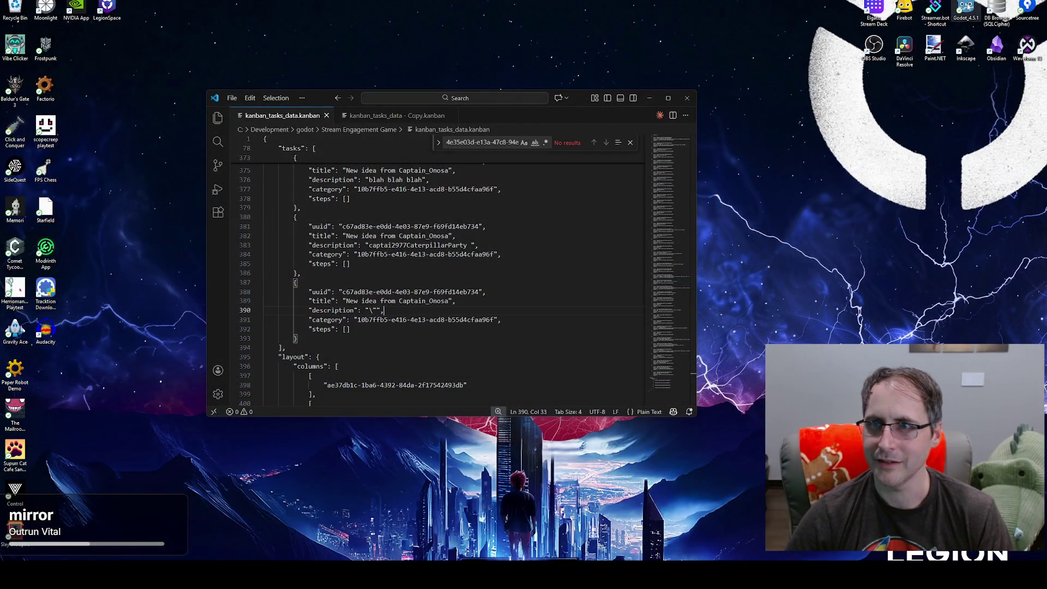
{"action": "double_click", "coordinate": [966, 6]}
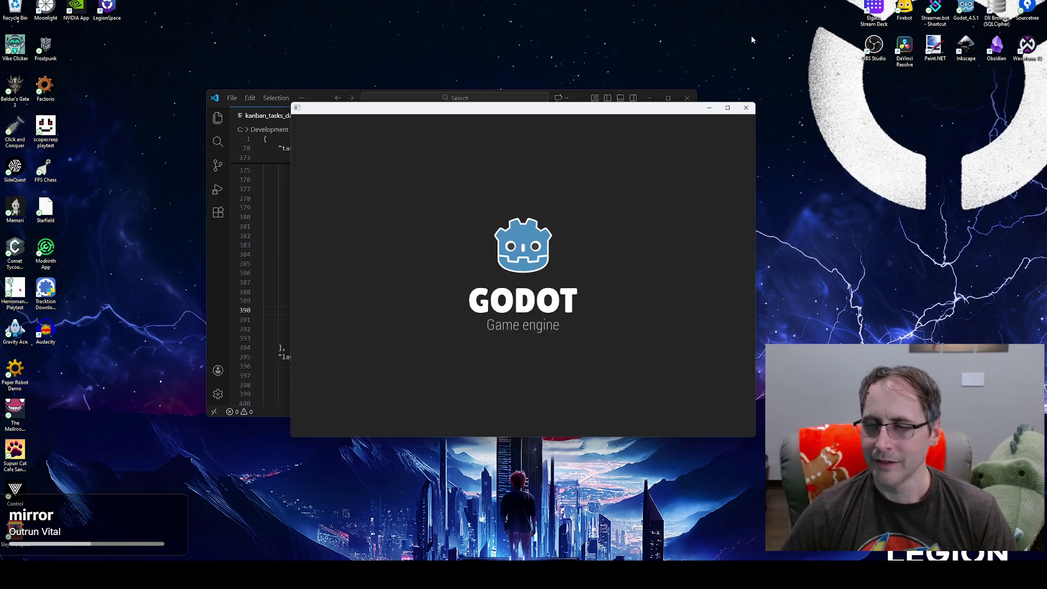
Step: Reopen Stream Engagement Game on its Tasks board and view the fourth Triage me card's details
{"action": "double_click", "coordinate": [437, 168]}
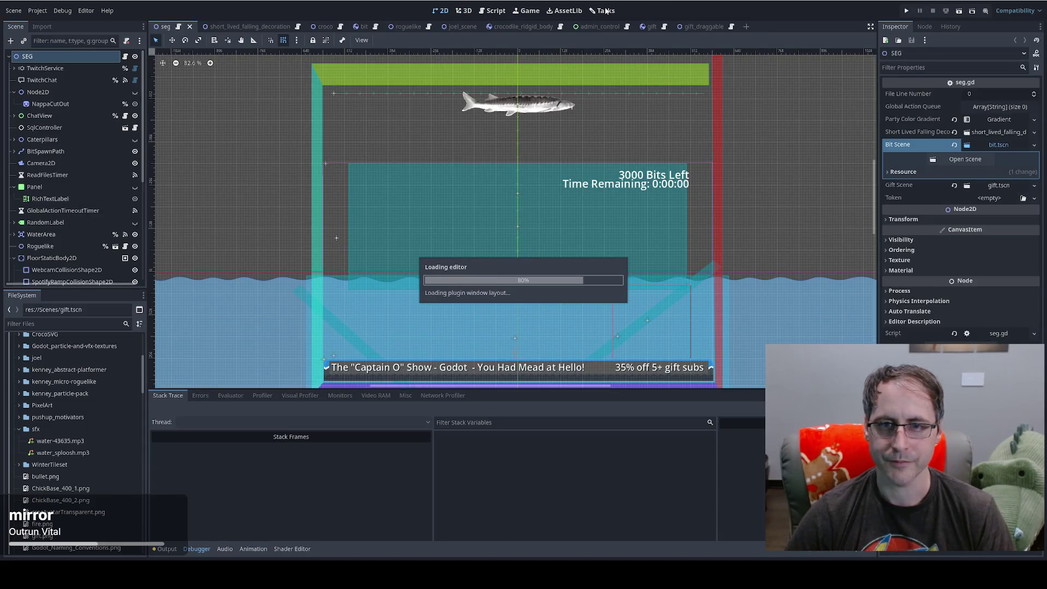
{"action": "left_click", "coordinate": [604, 11]}
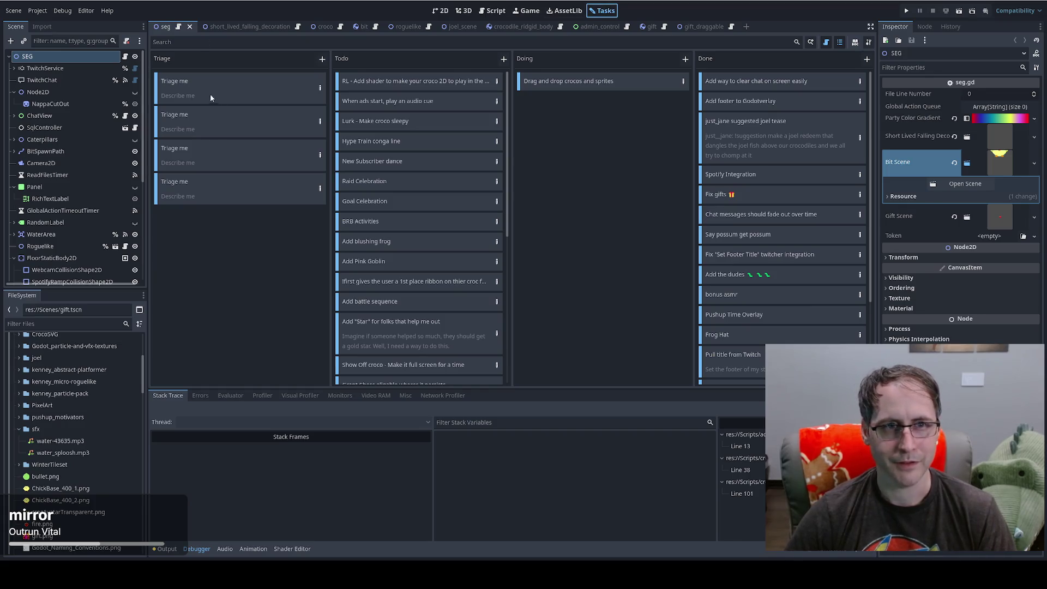
{"action": "double_click", "coordinate": [203, 191]}
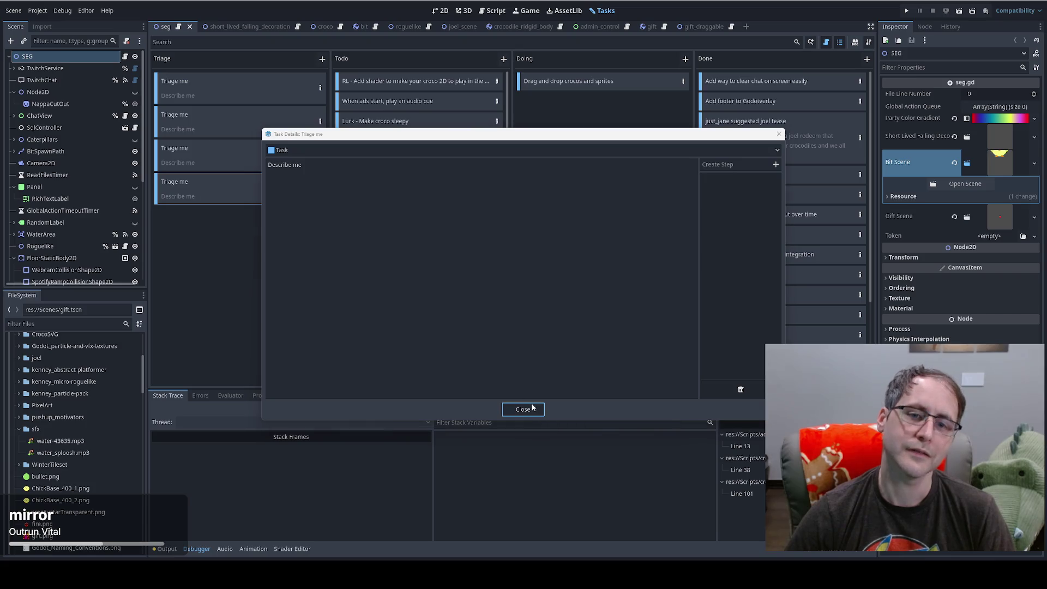
{"action": "left_click", "coordinate": [532, 408]}
Step: View the third and second Triage me cards' details, each described 'Describe me'
{"action": "double_click", "coordinate": [251, 159]}
{"action": "left_click", "coordinate": [525, 412]}
{"action": "double_click", "coordinate": [262, 135]}
{"action": "left_click", "coordinate": [523, 409]}
{"action": "double_click", "coordinate": [226, 132]}
{"action": "left_click", "coordinate": [523, 410]}
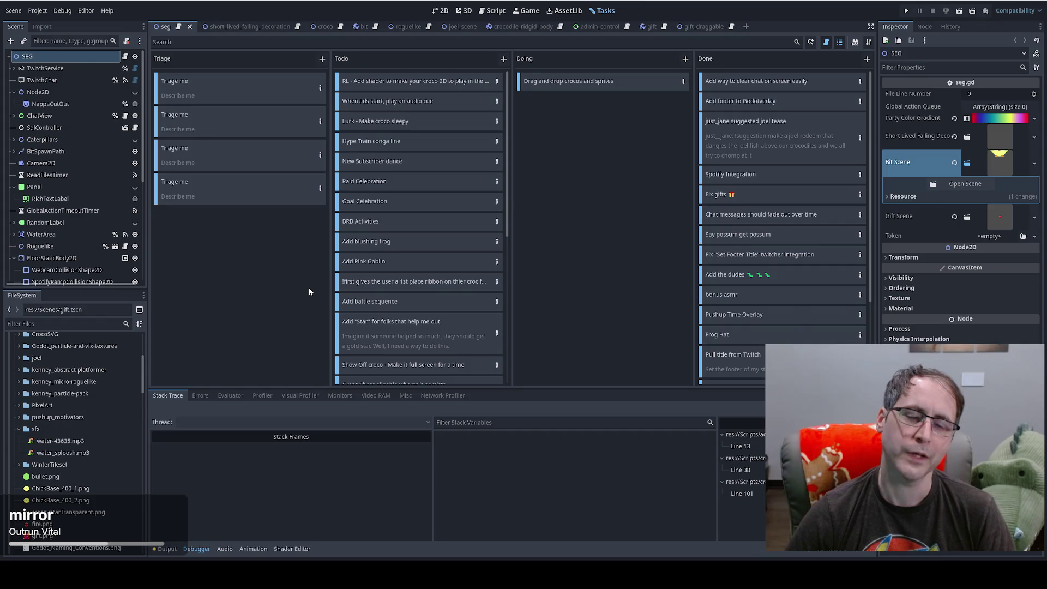
Step: Return to seg.gd in the Script workspace at the new_task dictionary, lines 1073–1100
{"action": "key", "text": "ctrl+F3"}
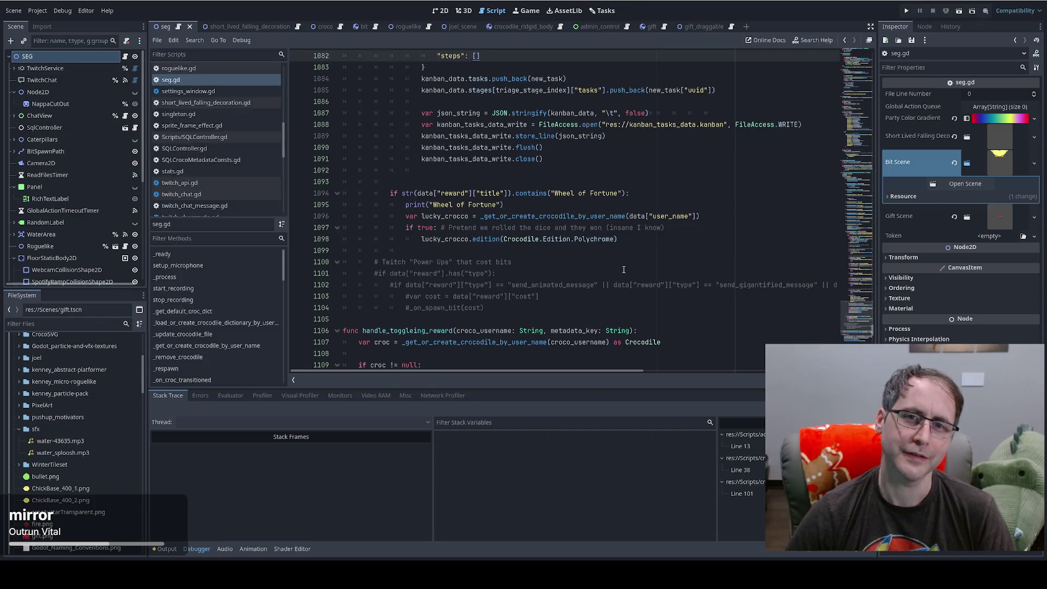
{"action": "scroll", "coordinate": [605, 255], "scroll_direction": "up", "scroll_amount": 3}
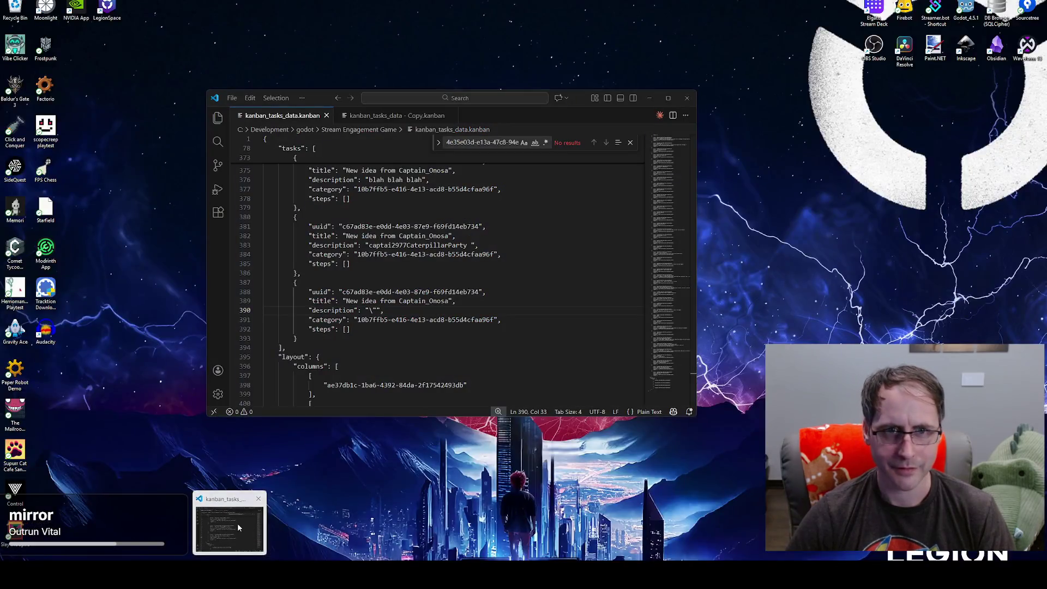
{"action": "left_click", "coordinate": [237, 522]}
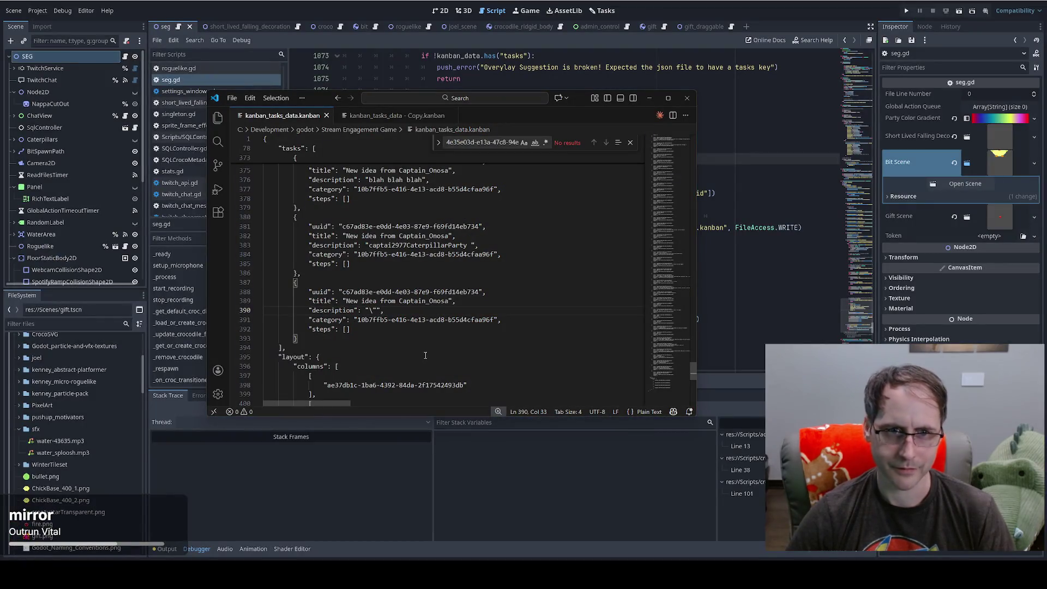
{"action": "scroll", "coordinate": [423, 337], "scroll_direction": "up", "scroll_amount": 8}
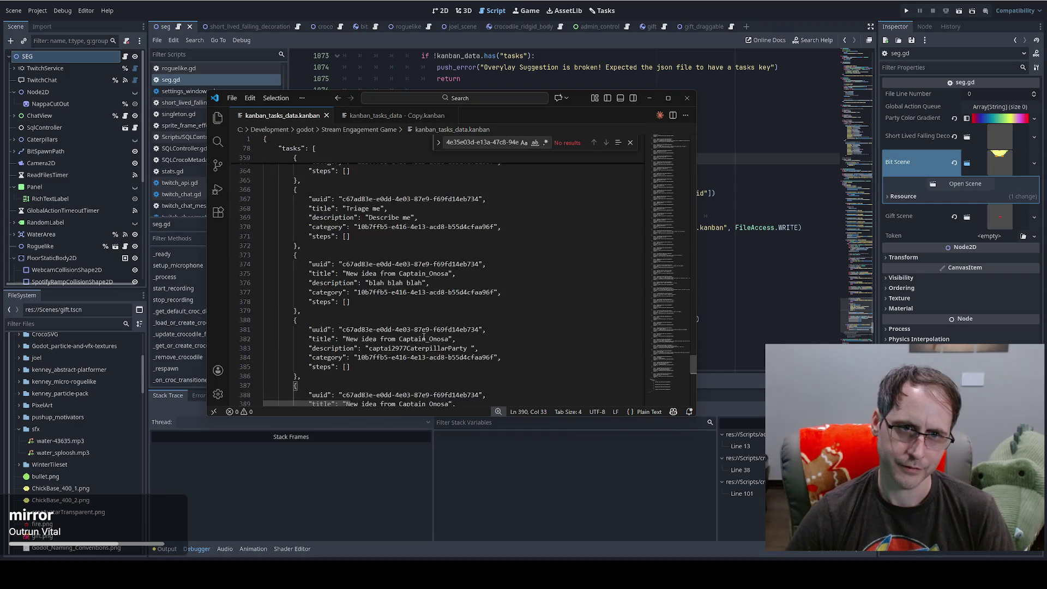
{"action": "scroll", "coordinate": [422, 336], "scroll_direction": "up", "scroll_amount": 1}
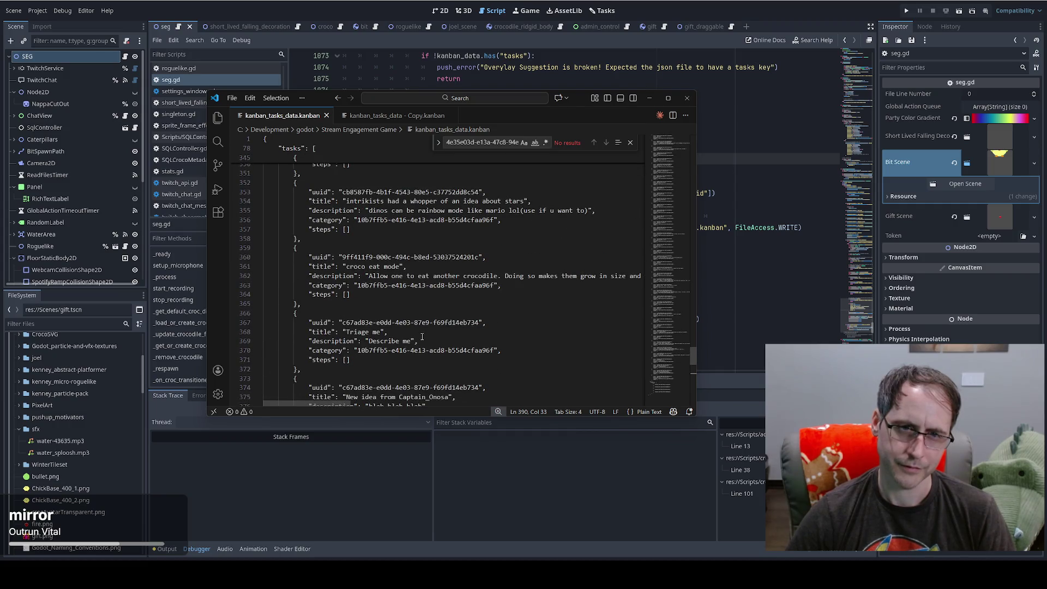
{"action": "scroll", "coordinate": [419, 340], "scroll_direction": "down", "scroll_amount": 1}
{"action": "left_click_drag", "start_coordinate": [369, 320], "coordinate": [389, 321]}
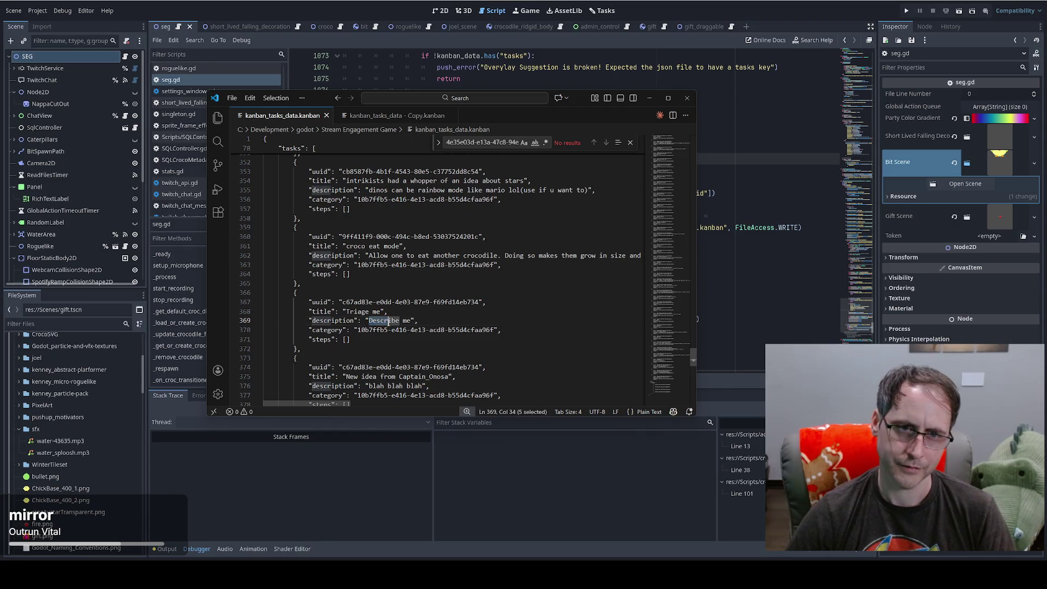
{"action": "left_click_drag", "start_coordinate": [349, 367], "coordinate": [477, 367]}
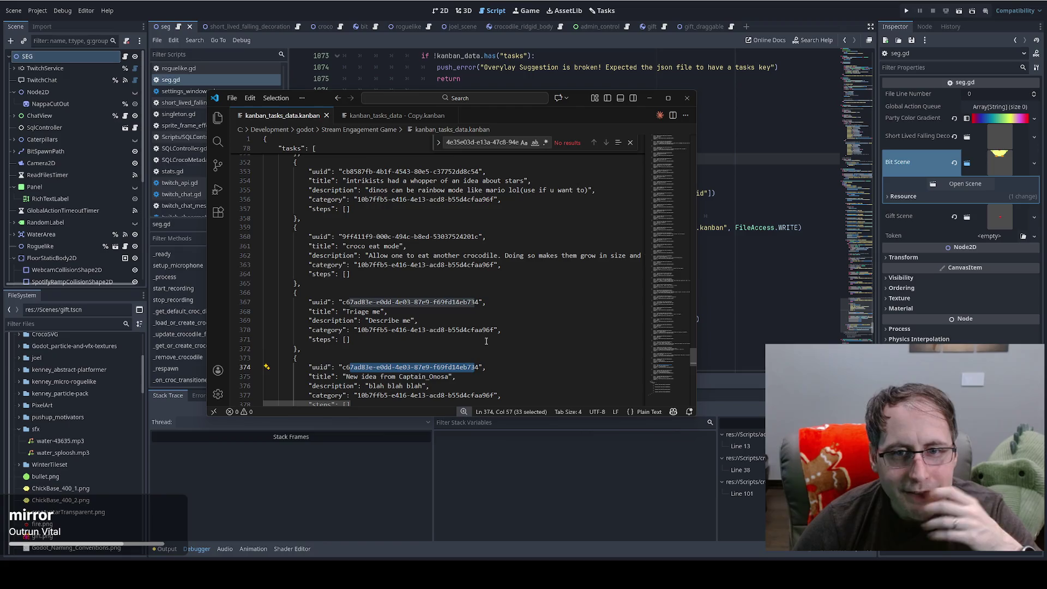
{"action": "scroll", "coordinate": [486, 340], "scroll_direction": "down", "scroll_amount": 5}
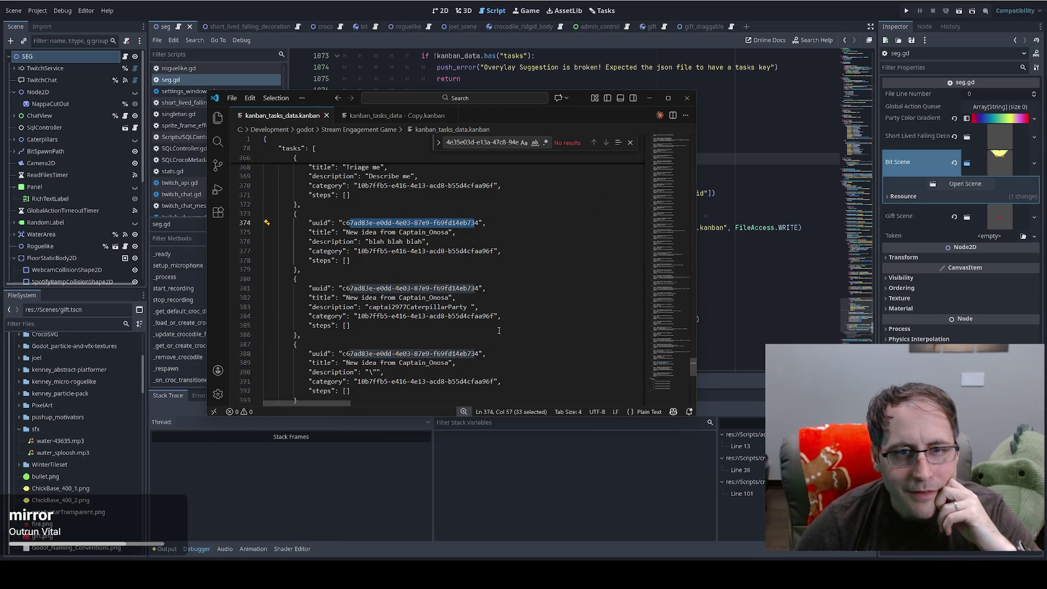
{"action": "left_click", "coordinate": [776, 297]}
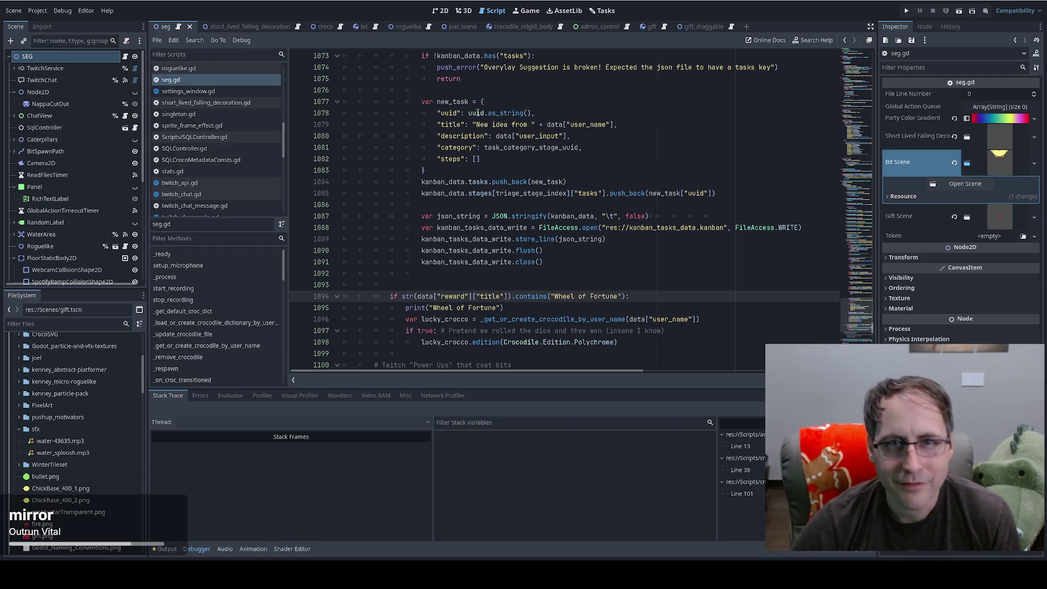
Step: Highlight uses of uuid and add a new 'uuid.' line above var new_task
{"action": "double_click", "coordinate": [477, 113]}
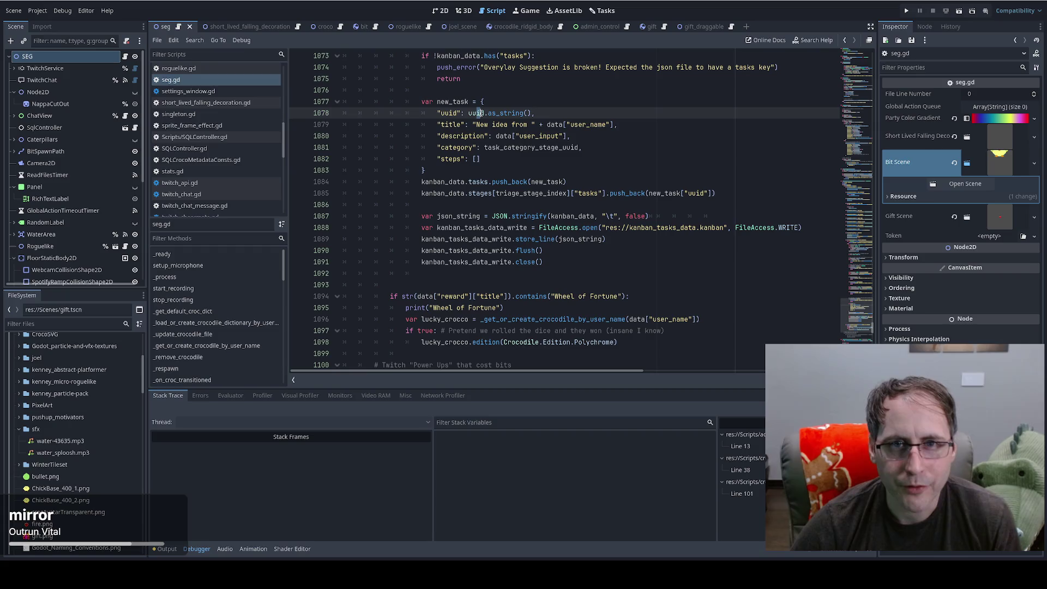
{"action": "left_click", "coordinate": [467, 88]}
{"action": "key", "text": "Return"}
{"action": "type", "text": "uuid.v2"}
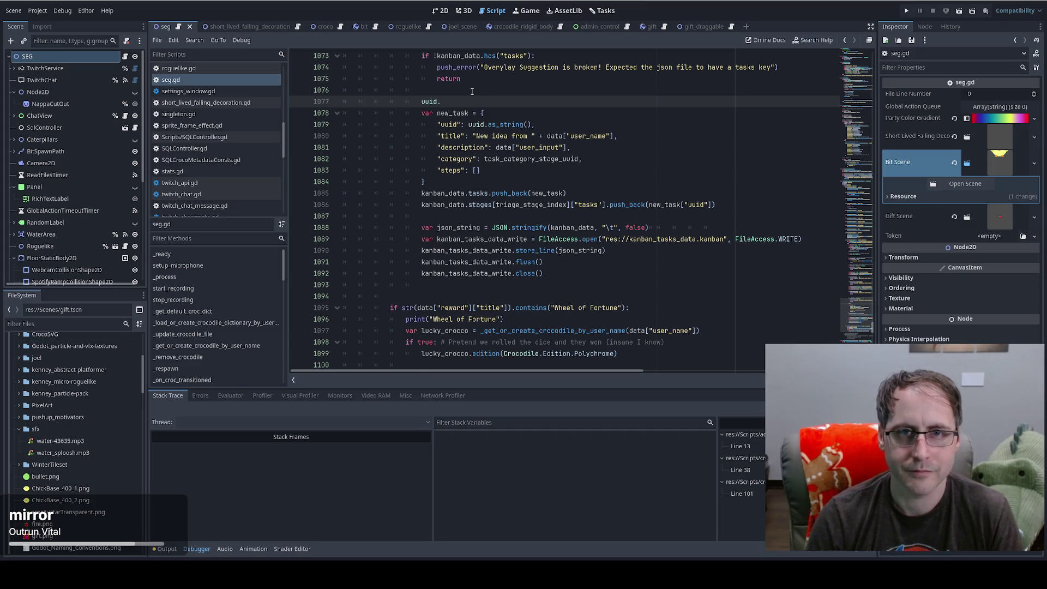
{"action": "key", "text": "BackSpace"}
{"action": "type", "text": "."}
Step: Browse uuid's autocomplete functions, then jump to the as_string() definition in uuid.gd
{"action": "scroll", "coordinate": [511, 159], "scroll_direction": "down", "scroll_amount": 1}
{"action": "scroll", "coordinate": [504, 157], "scroll_direction": "down", "scroll_amount": 5}
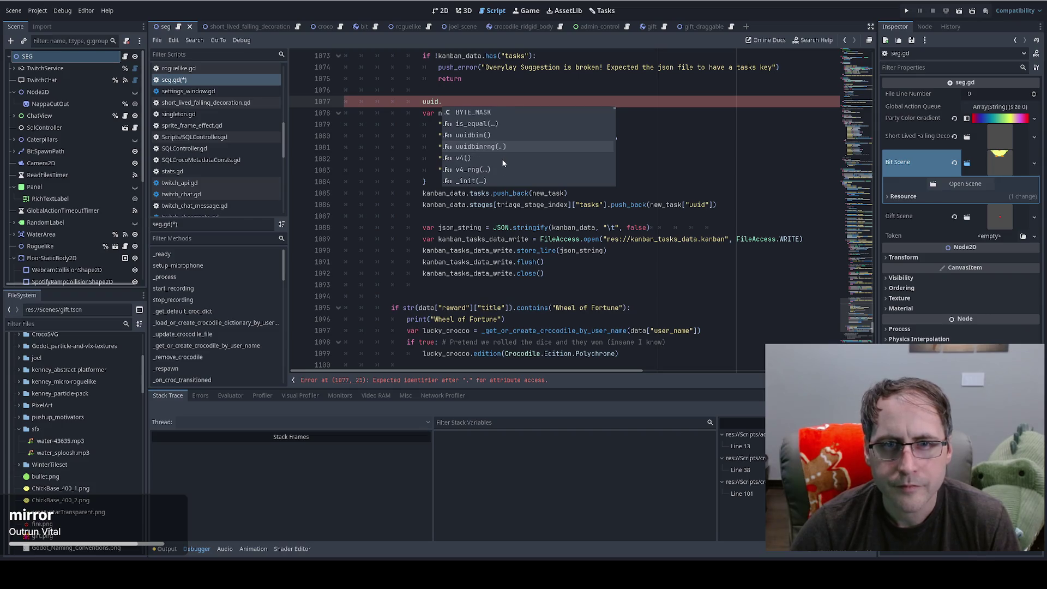
{"action": "scroll", "coordinate": [499, 164], "scroll_direction": "down", "scroll_amount": 4}
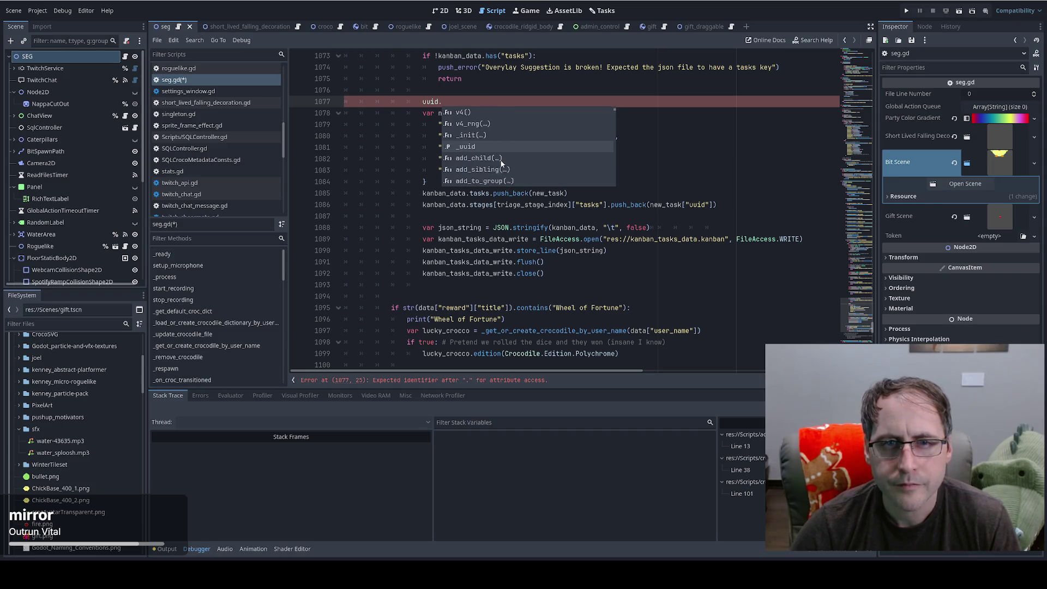
{"action": "left_click", "coordinate": [485, 93]}
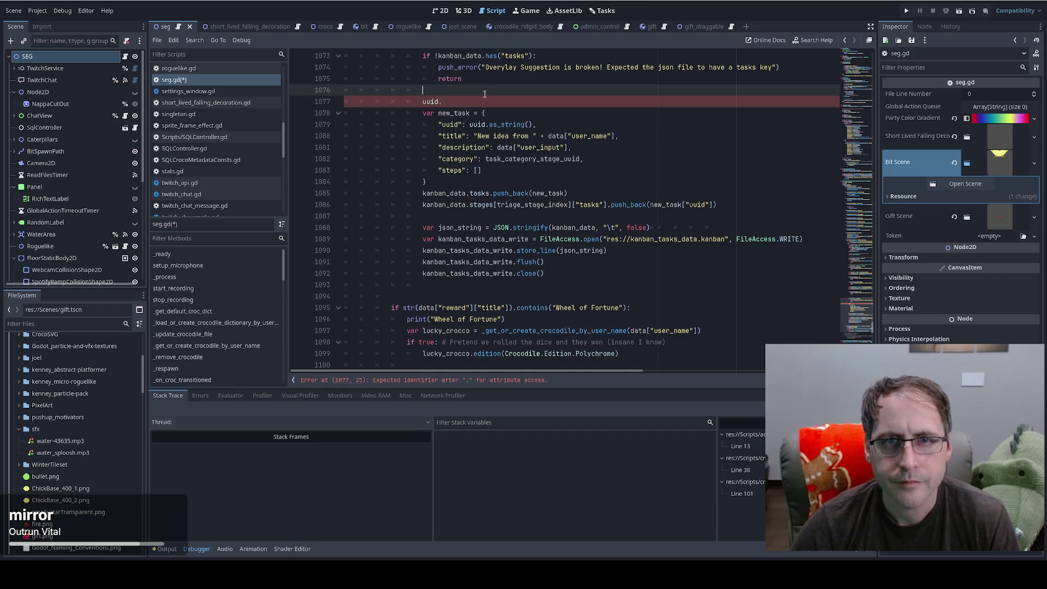
{"action": "left_click", "coordinate": [499, 129], "text": "ctrl"}
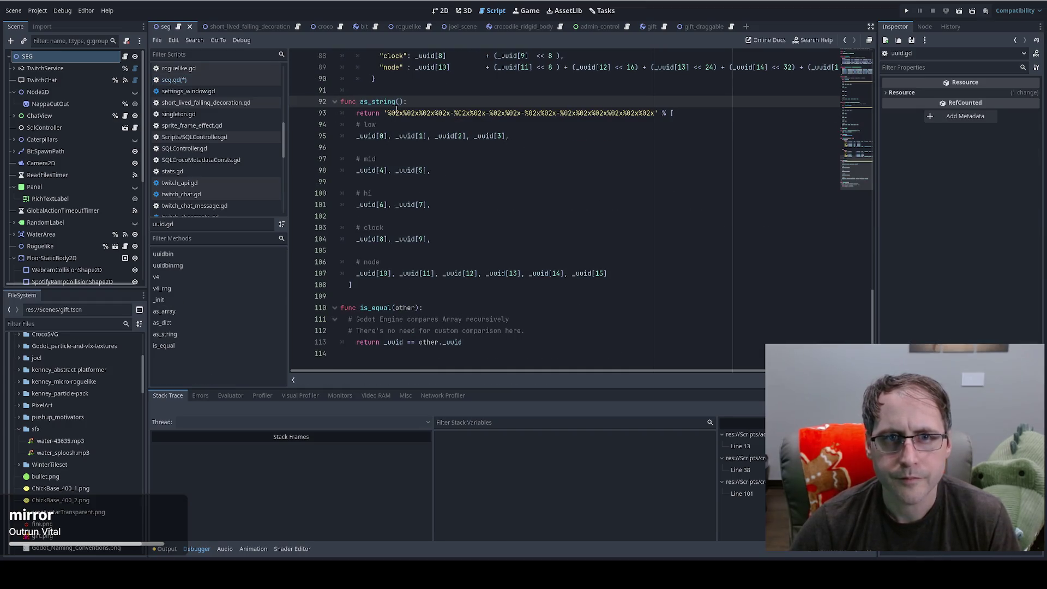
Step: Highlight _uuid in as_string and cycle through every uuidbinrng match in uuid.gd
{"action": "double_click", "coordinate": [367, 136]}
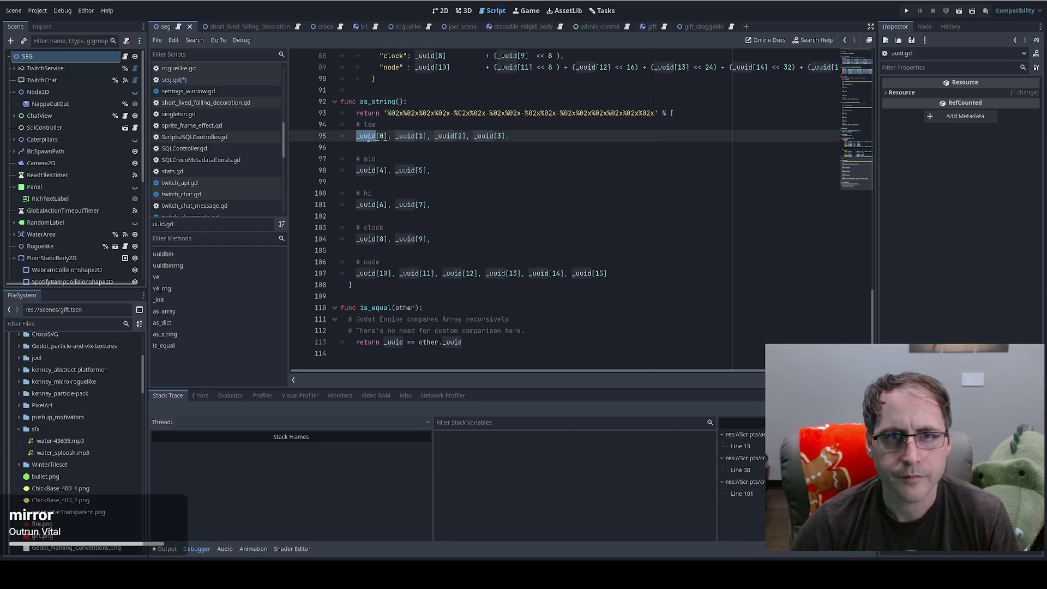
{"action": "scroll", "coordinate": [456, 228], "scroll_direction": "up", "scroll_amount": 10}
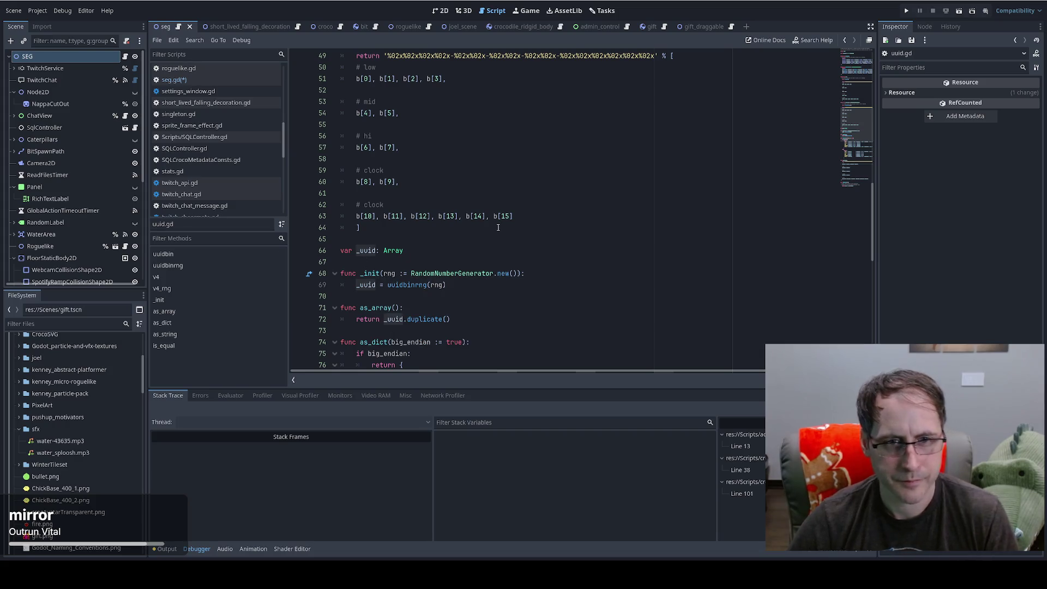
{"action": "double_click", "coordinate": [396, 285]}
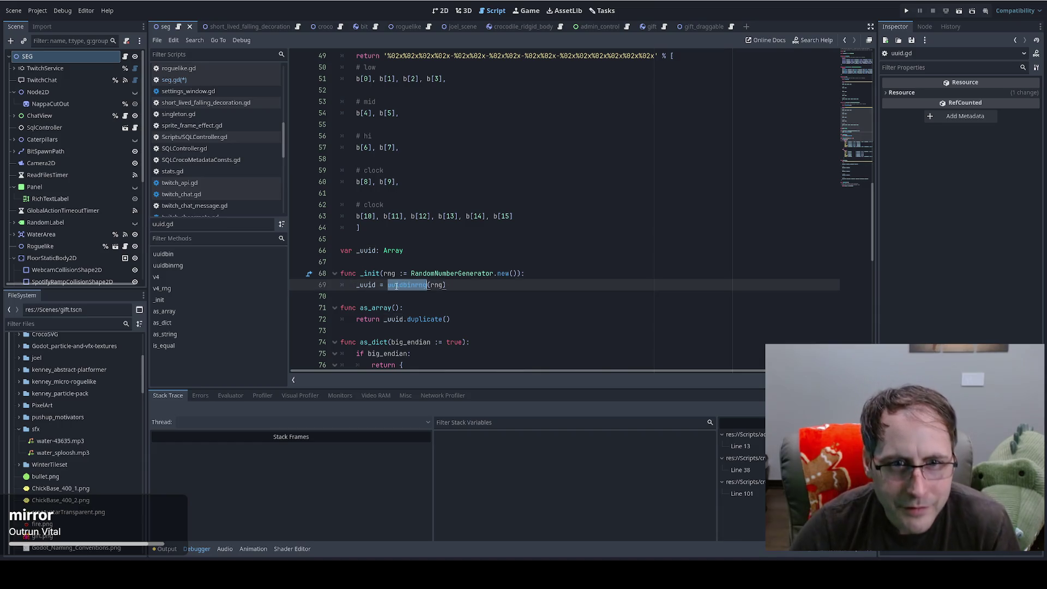
{"action": "key", "text": "ctrl+f"}
{"action": "key", "text": "Return"}
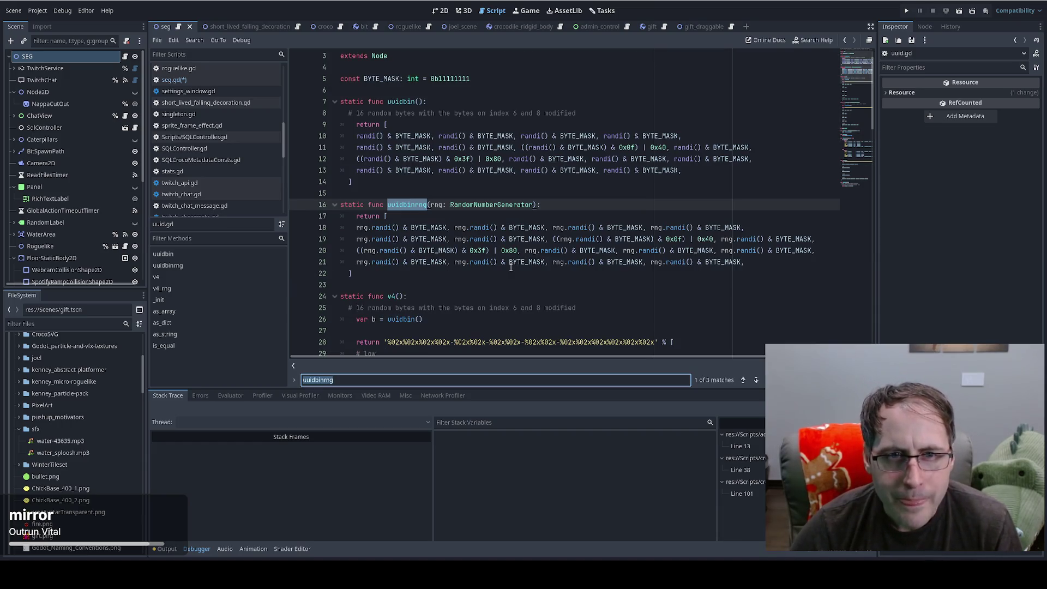
{"action": "key", "text": "Return"}
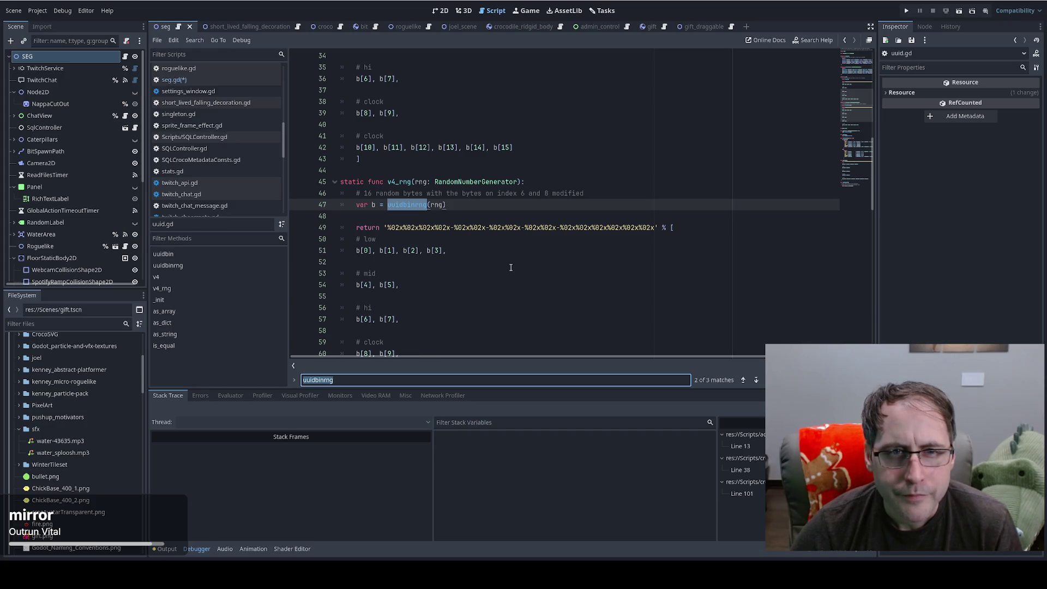
{"action": "key", "text": "Return"}
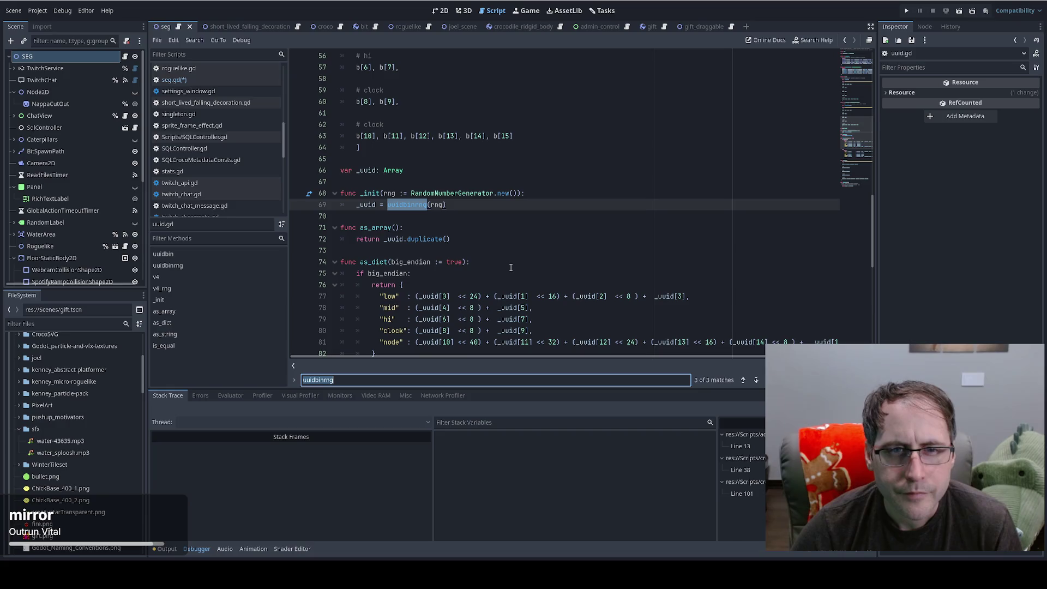
{"action": "key", "text": "Return"}
{"action": "key", "text": "Return"}
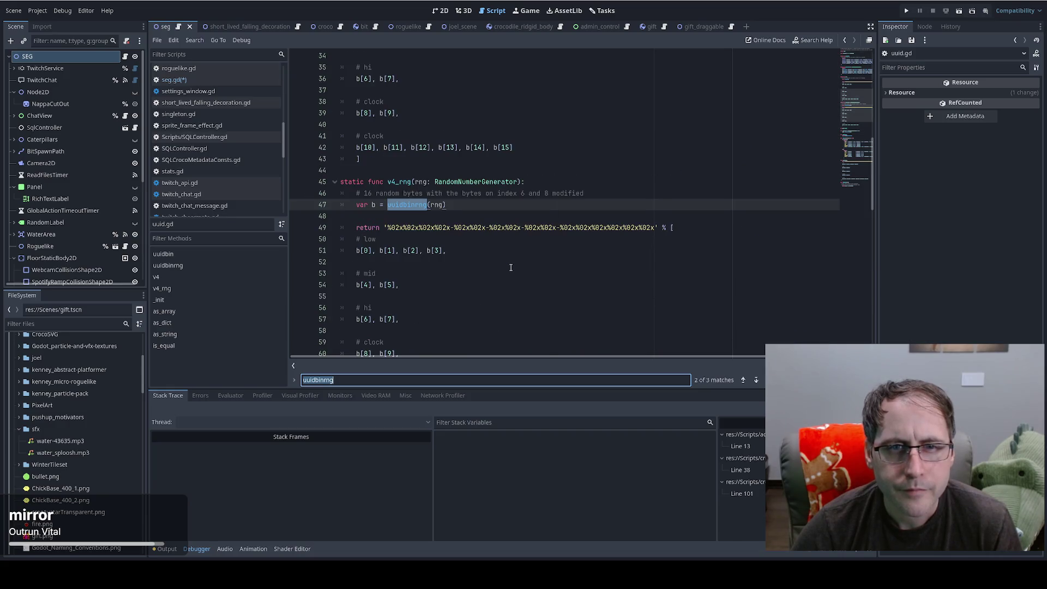
Step: Follow v4's var b = uuidbin() call to the uuidbin definition at line 7 and back
{"action": "scroll", "coordinate": [509, 265], "scroll_direction": "up", "scroll_amount": 5}
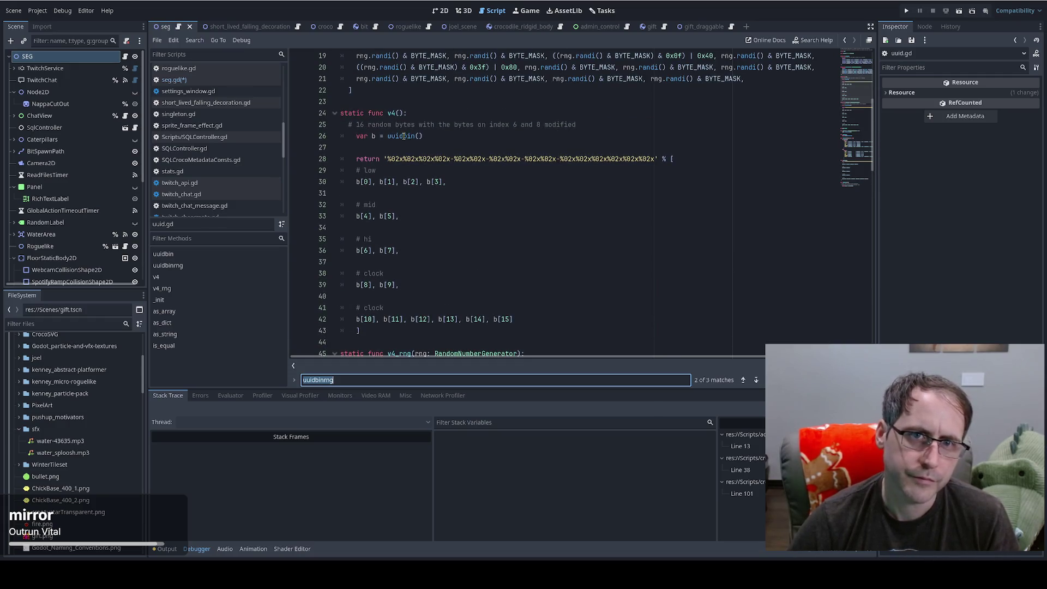
{"action": "triple_click", "coordinate": [404, 136]}
{"action": "left_click", "coordinate": [404, 136]}
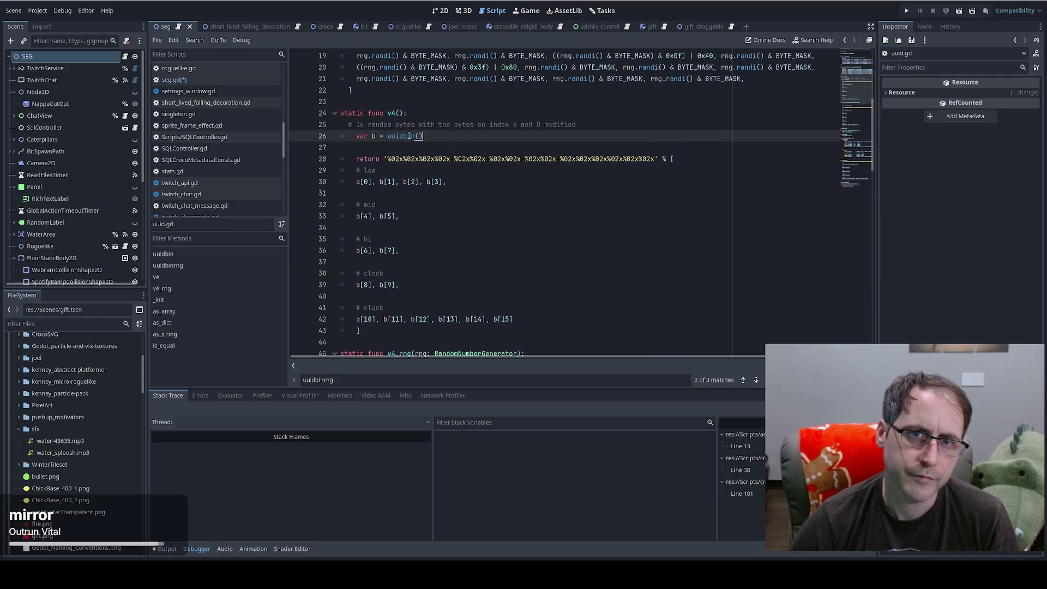
{"action": "left_click", "coordinate": [403, 137], "text": "ctrl"}
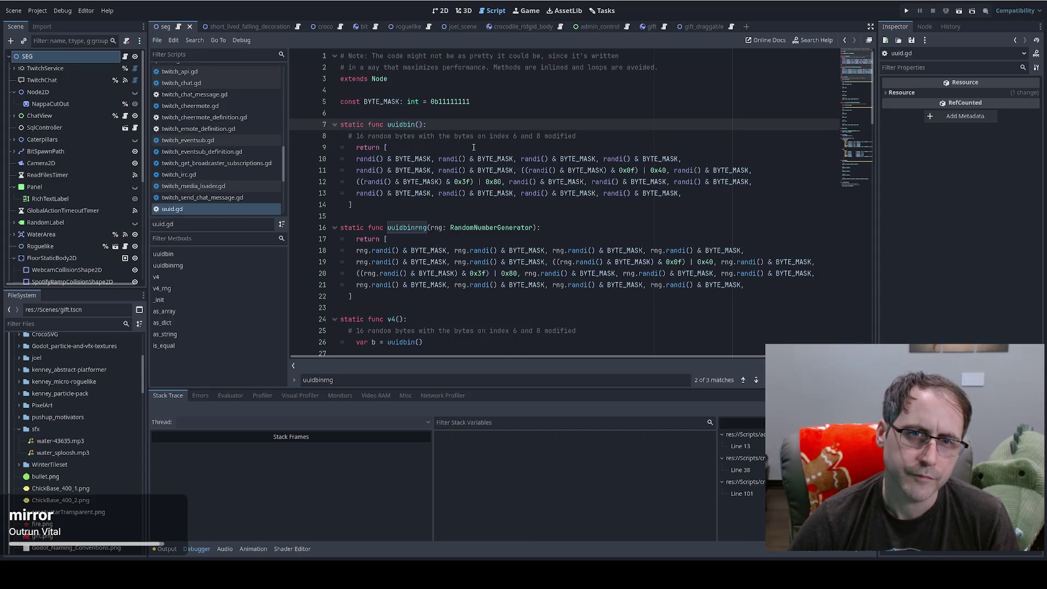
{"action": "key", "text": "alt+Left"}
Step: Navigate between v4, uuidbin and the v4_rng uuidbinrng call, then back to seg.gd's error line
{"action": "left_click", "coordinate": [393, 183]}
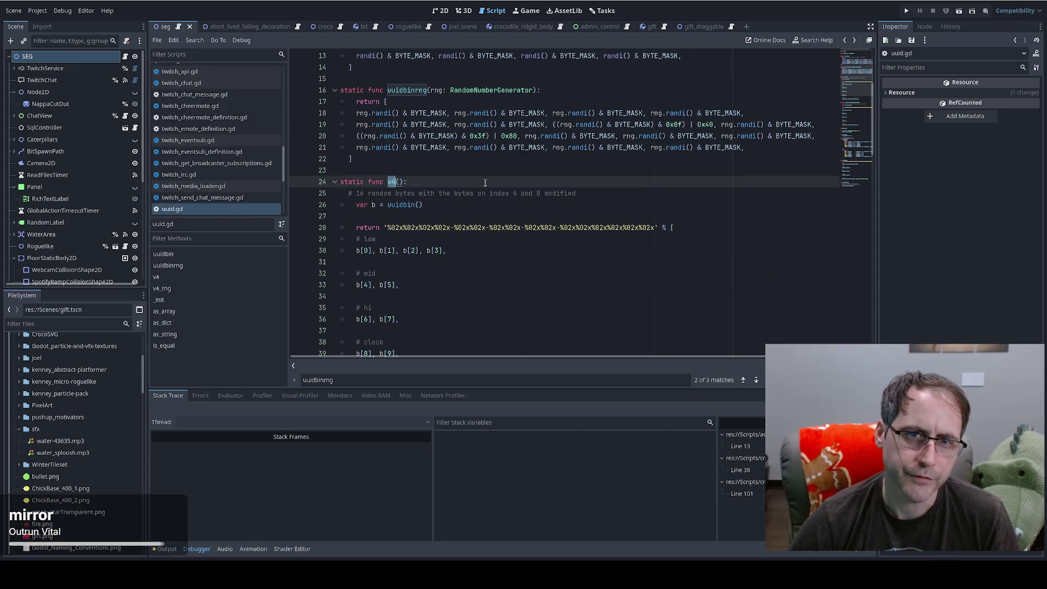
{"action": "scroll", "coordinate": [506, 172], "scroll_direction": "down", "scroll_amount": 2}
{"action": "key", "text": "alt+Right"}
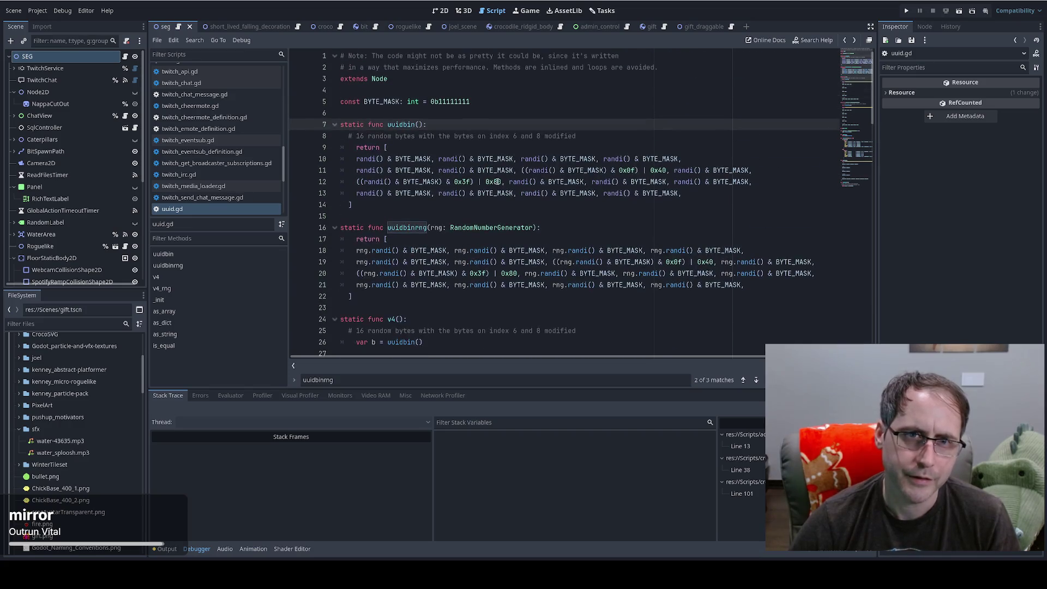
{"action": "key", "text": "alt+Right"}
{"action": "key", "text": "shift+F3"}
{"action": "key", "text": "shift+F3"}
{"action": "key", "text": "shift+F3"}
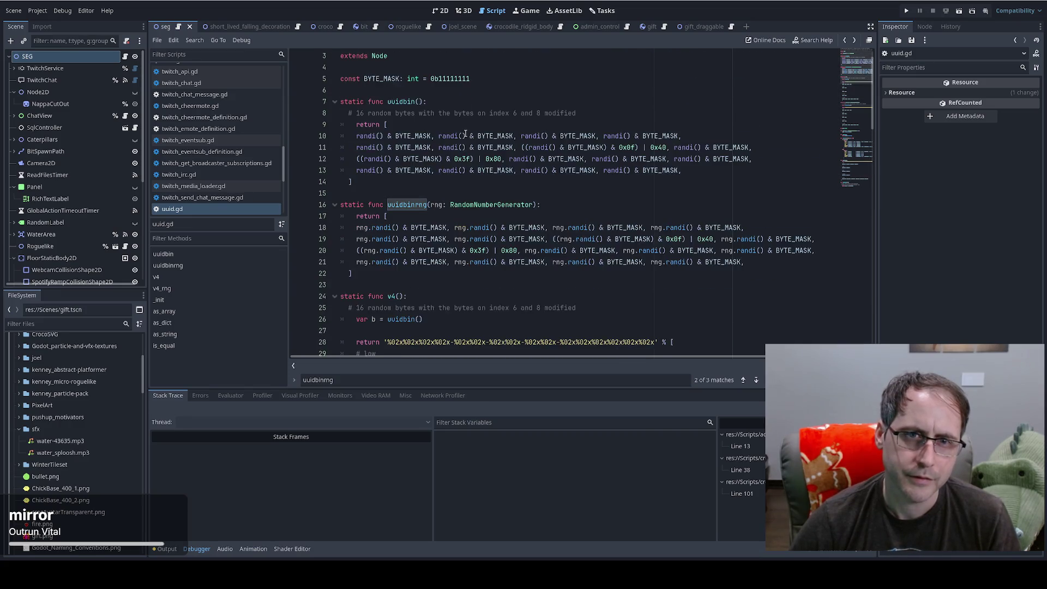
{"action": "key", "text": "alt+Left"}
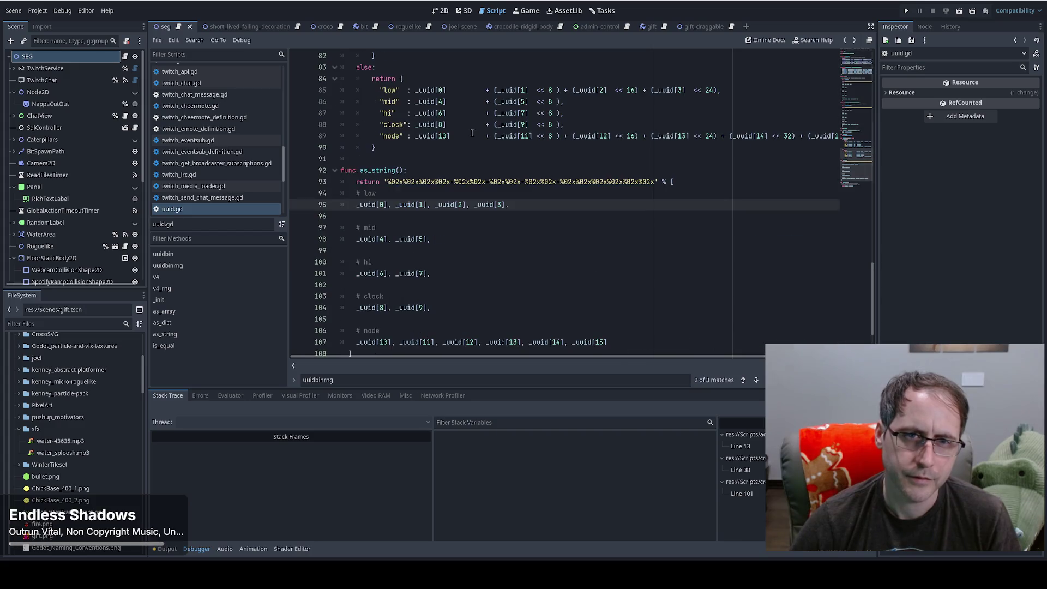
{"action": "key", "text": "alt+Left"}
{"action": "key", "text": "alt+Left"}
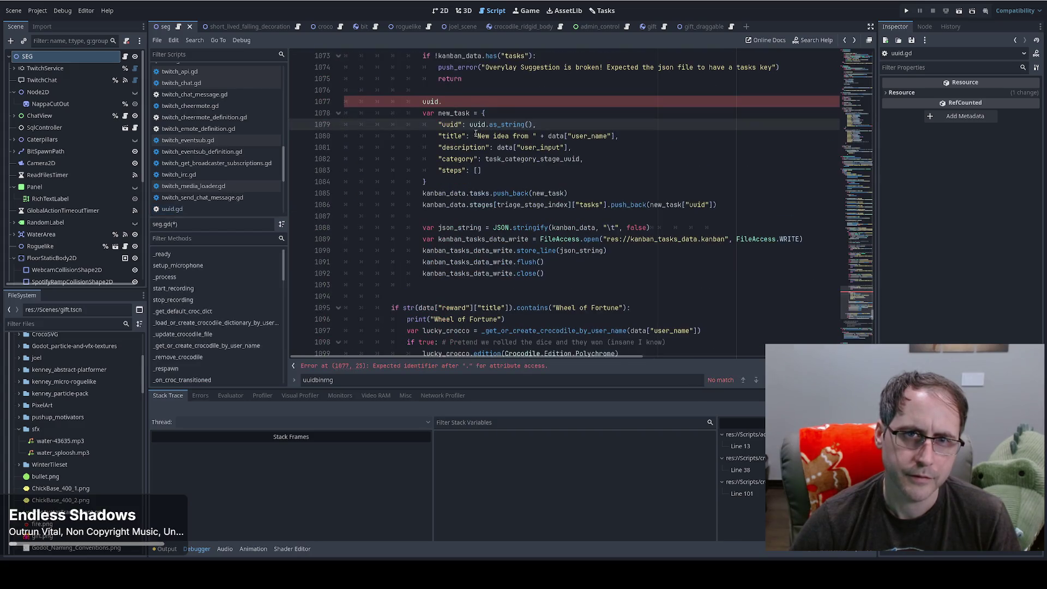
Step: Complete seg.gd line 1077 as uuid.v4() and check the v4 definition in uuid.gd
{"action": "left_click", "coordinate": [484, 102]}
{"action": "type", "text": "v4()"}
{"action": "left_click", "coordinate": [447, 102], "text": "ctrl"}
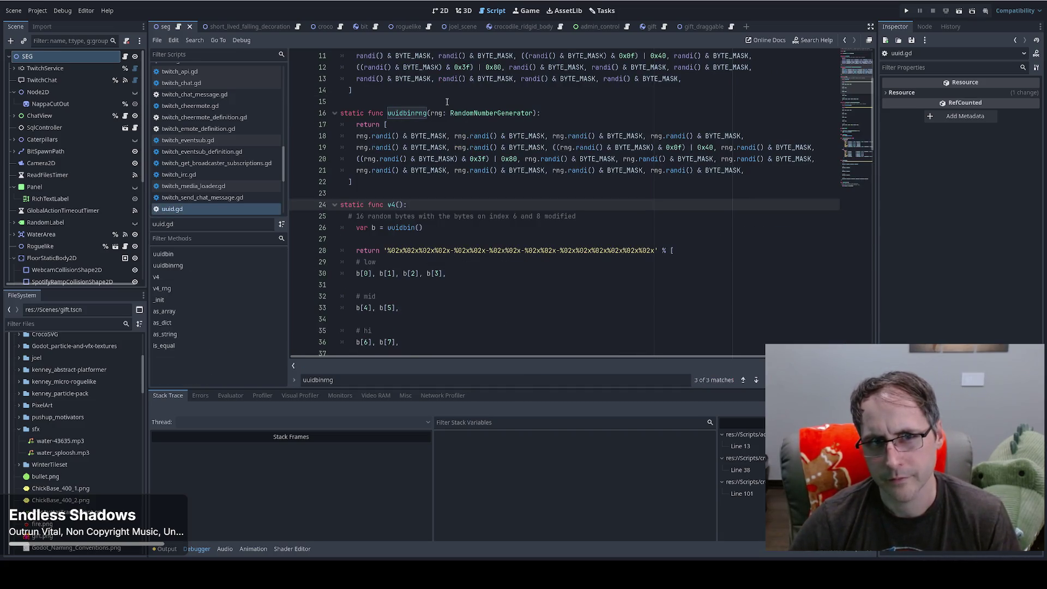
{"action": "mouse_move", "coordinate": [474, 113]}
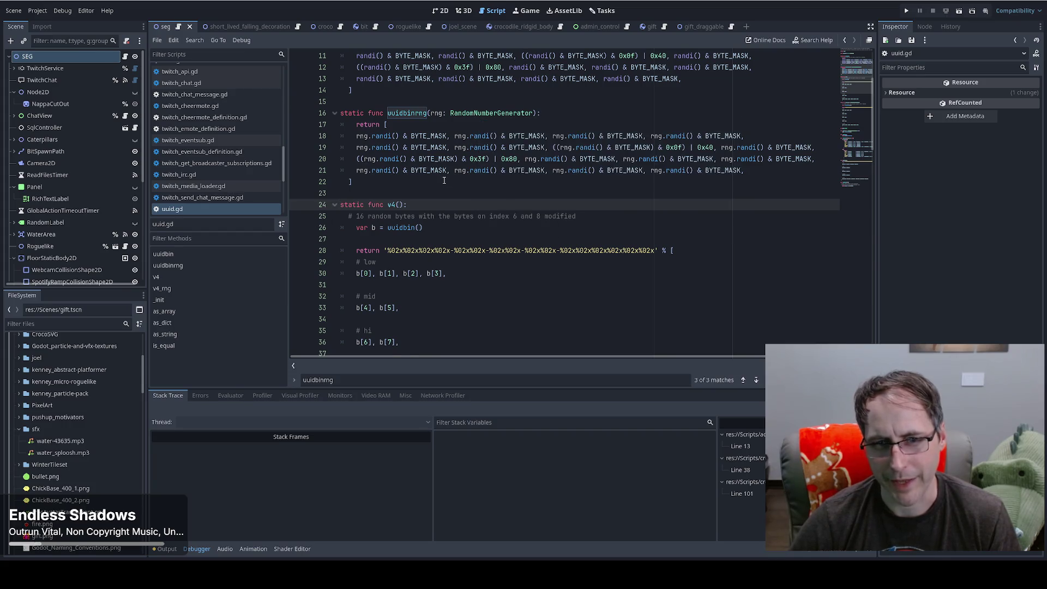
{"action": "key", "text": "alt+Left"}
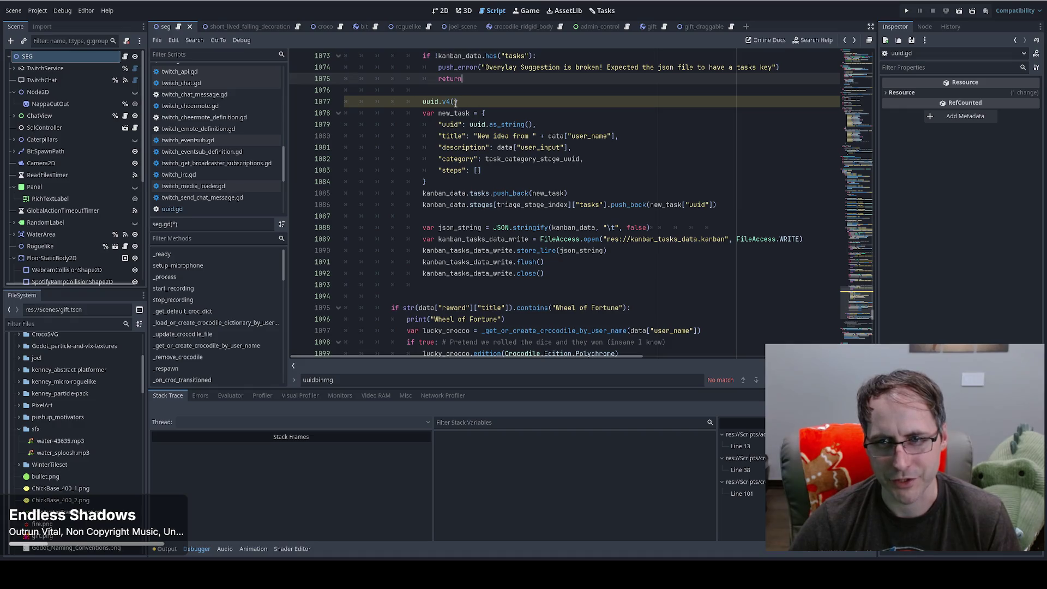
{"action": "left_click", "coordinate": [446, 102], "text": "ctrl"}
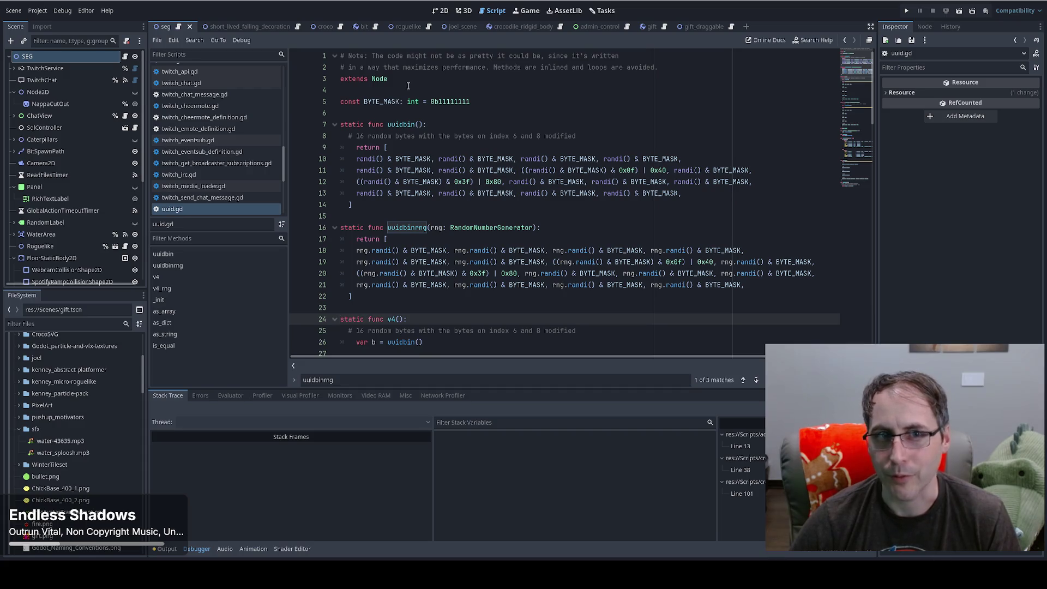
{"action": "key", "text": "alt+Left"}
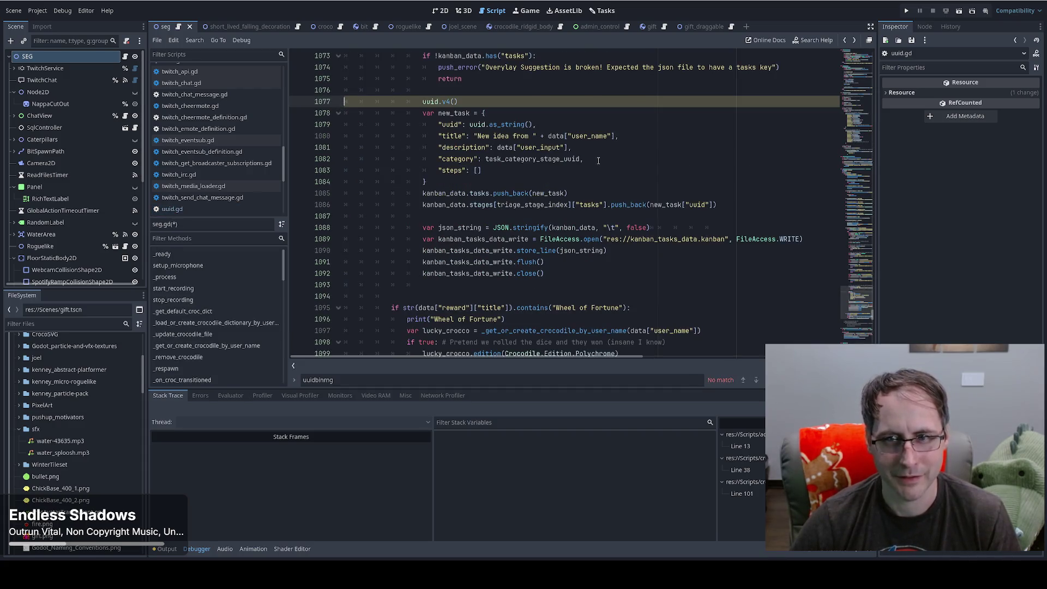
Step: Review the line 1077 static-call warning, then open uuid.gd below its header comment
{"action": "left_click", "coordinate": [773, 365]}
{"action": "scroll", "coordinate": [432, 369], "scroll_direction": "down", "scroll_amount": 5}
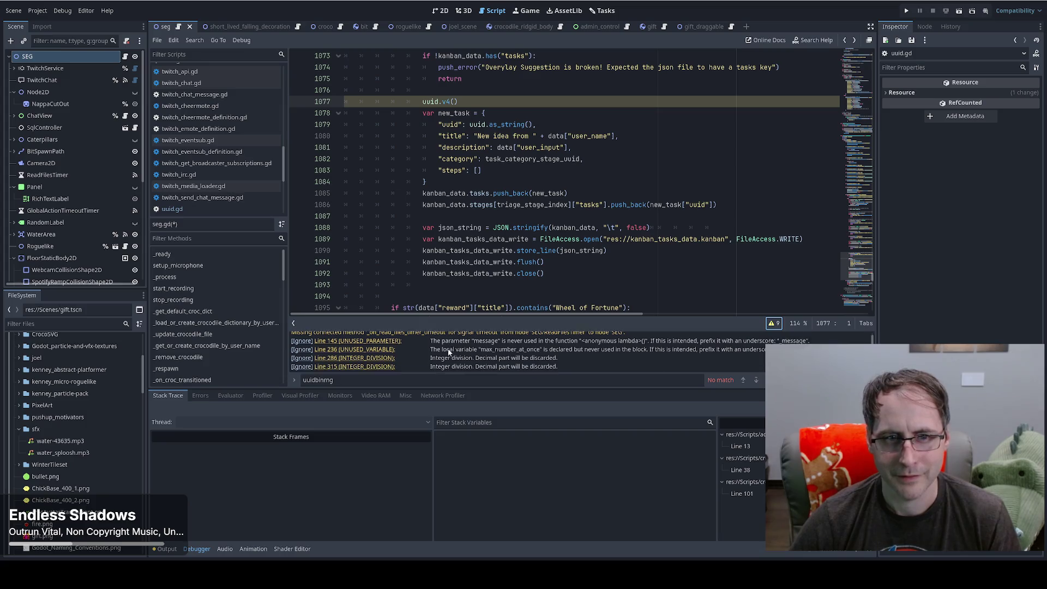
{"action": "left_click_drag", "start_coordinate": [452, 366], "coordinate": [628, 366]}
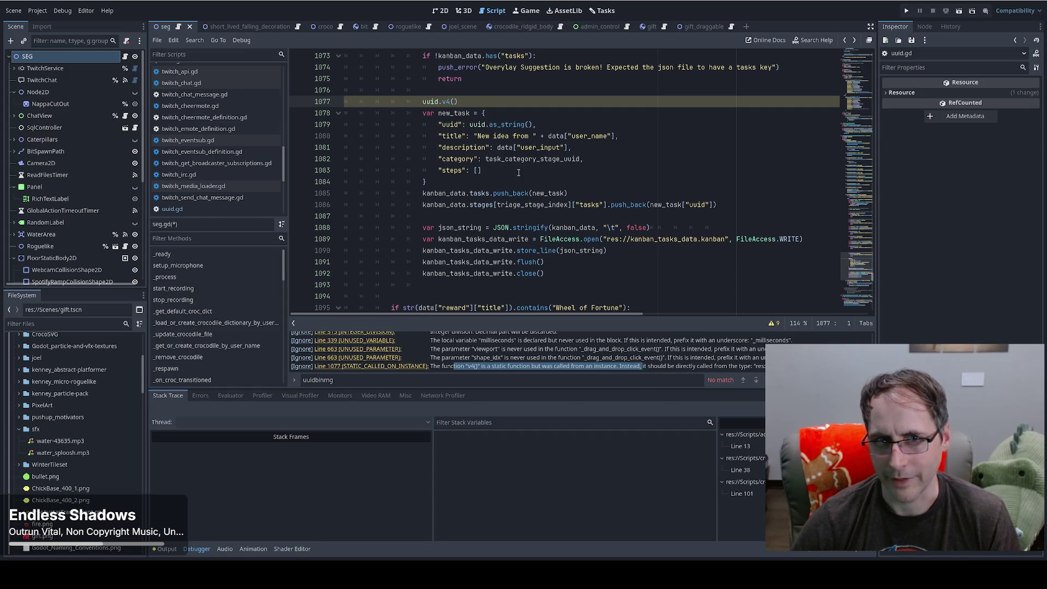
{"action": "left_click", "coordinate": [432, 101], "text": "ctrl"}
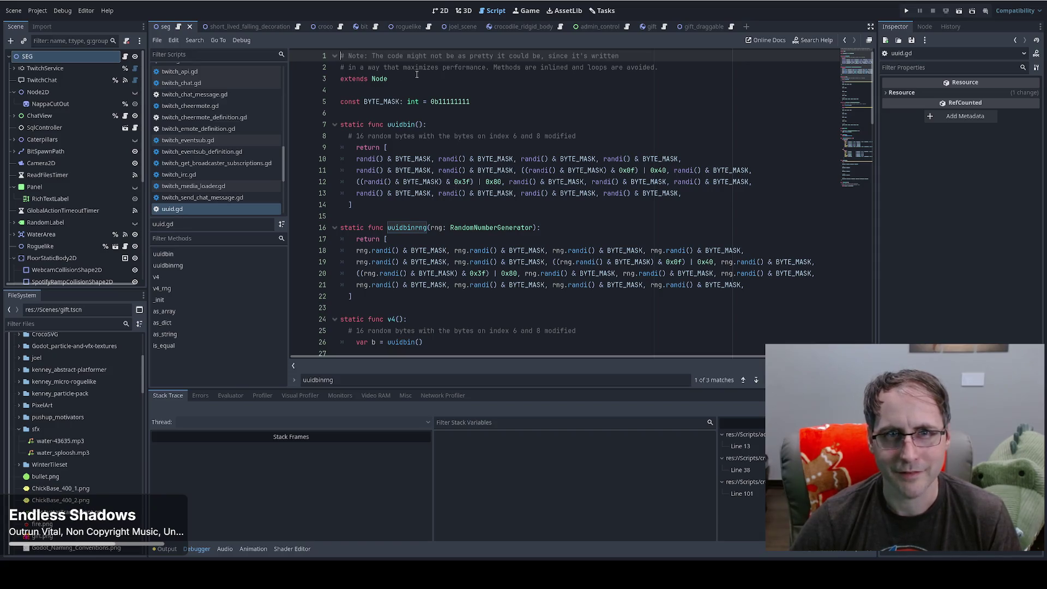
{"action": "left_click", "coordinate": [660, 70]}
Step: Add 'class_name UUID_GENERATOR' as a new line 3 in uuid.gd
{"action": "key", "text": "Return"}
{"action": "type", "text": "class_name UUID_G"}
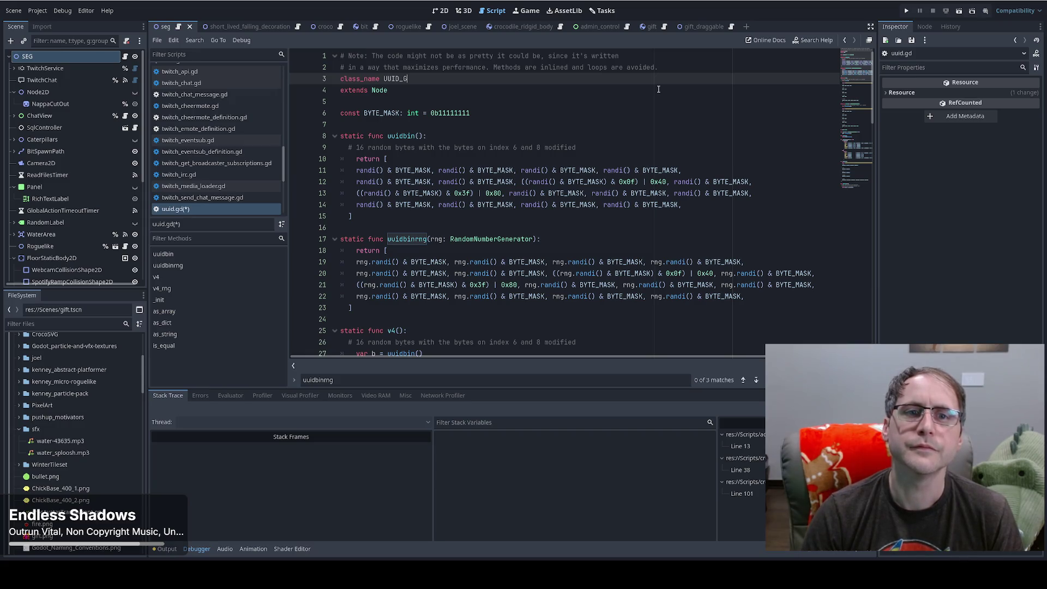
{"action": "type", "text": "ENERATOR"}
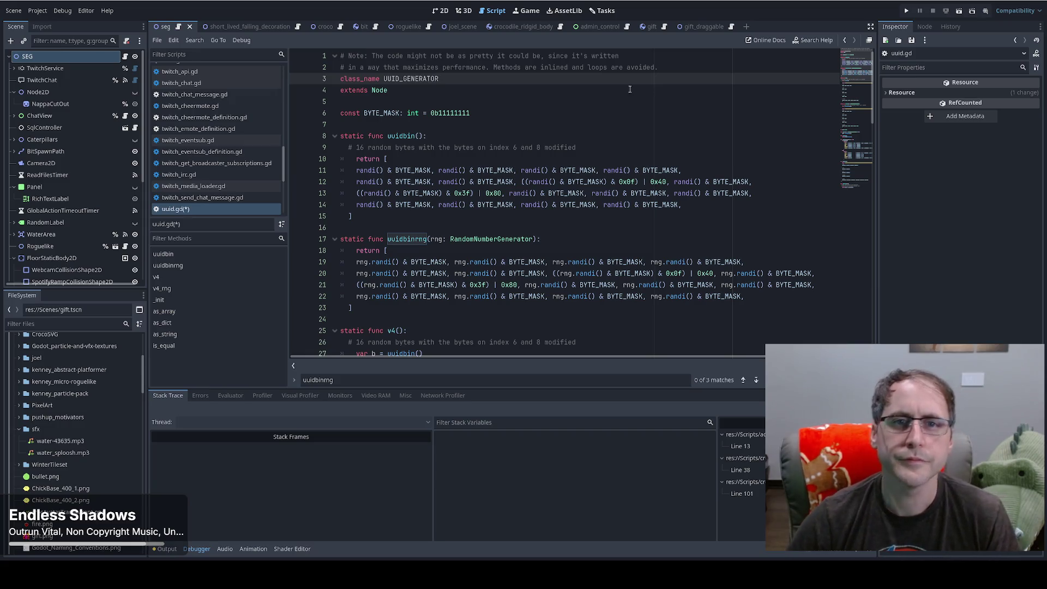
Step: Change uuid.v4() to UUID_GENERATOR.v4() on seg.gd line 1077 and save
{"action": "key", "text": "alt+Left"}
{"action": "double_click", "coordinate": [430, 102]}
{"action": "type", "text": "UUID_GENERATOR"}
{"action": "left_click", "coordinate": [509, 101]}
{"action": "key", "text": "ctrl+s"}
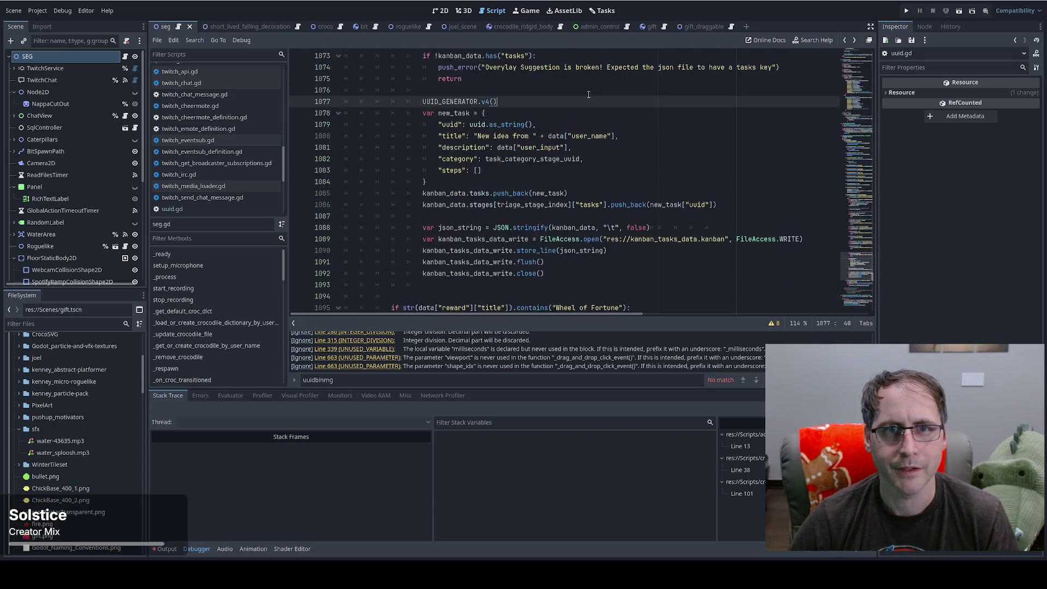
Step: Return from uuid.gd to the UUID_GENERATOR.v4() line in seg.gd
{"action": "left_click", "coordinate": [523, 90]}
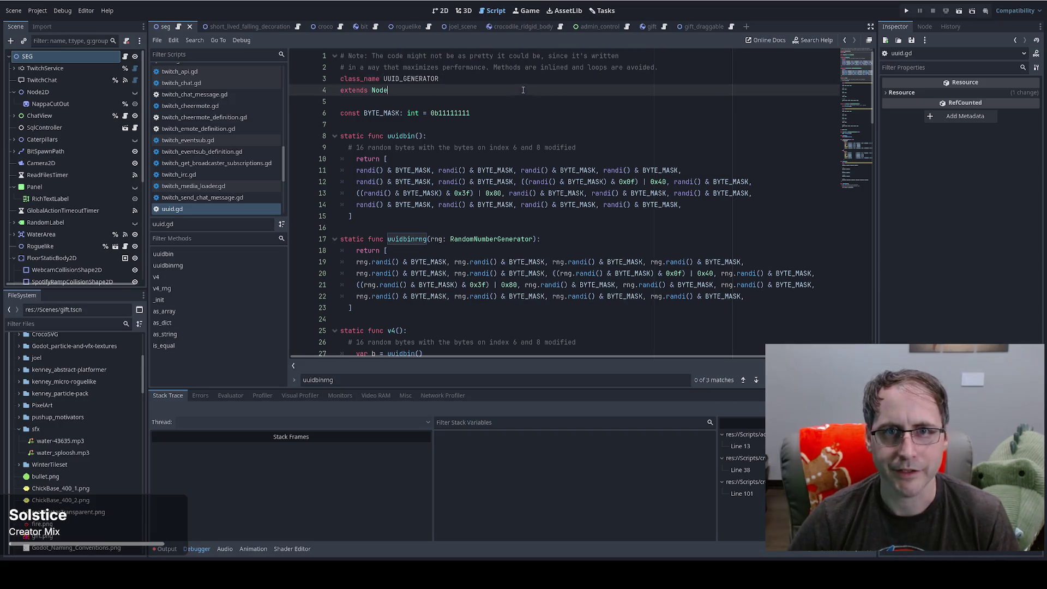
{"action": "key", "text": "alt+Left"}
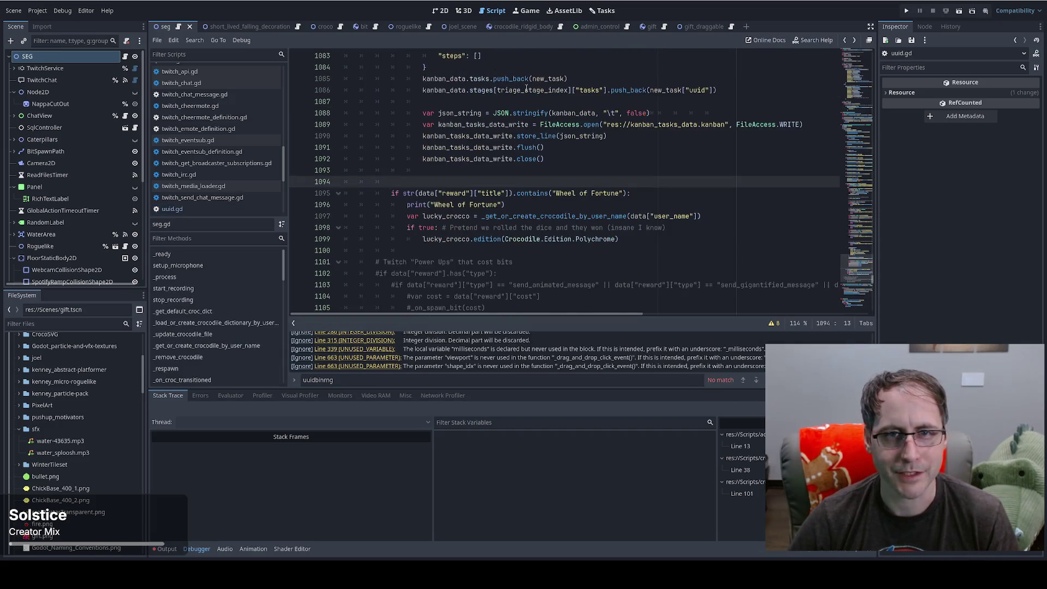
{"action": "key", "text": "alt+Left"}
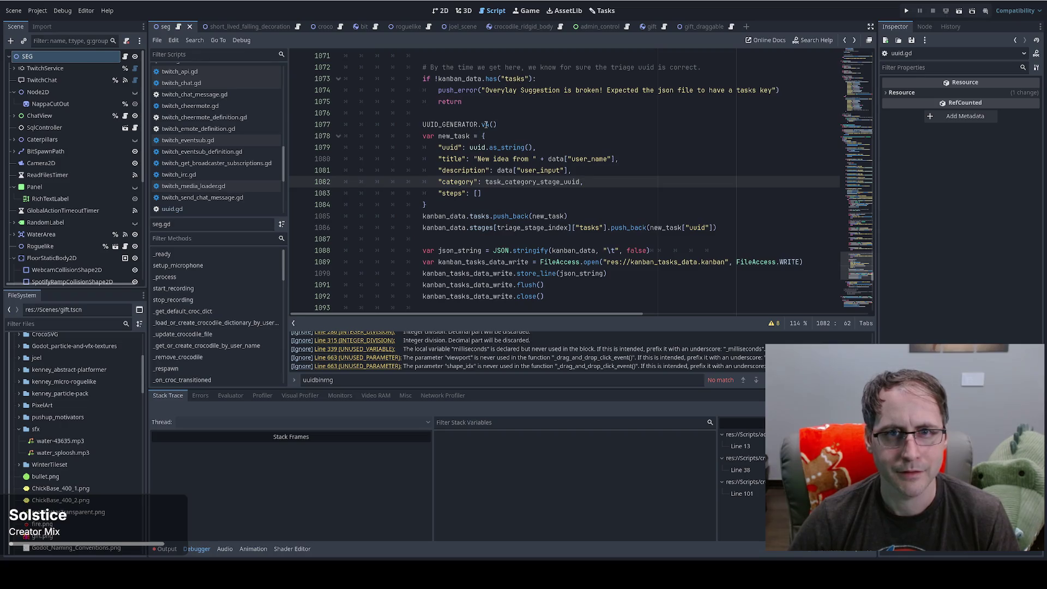
{"action": "left_click", "coordinate": [521, 124]}
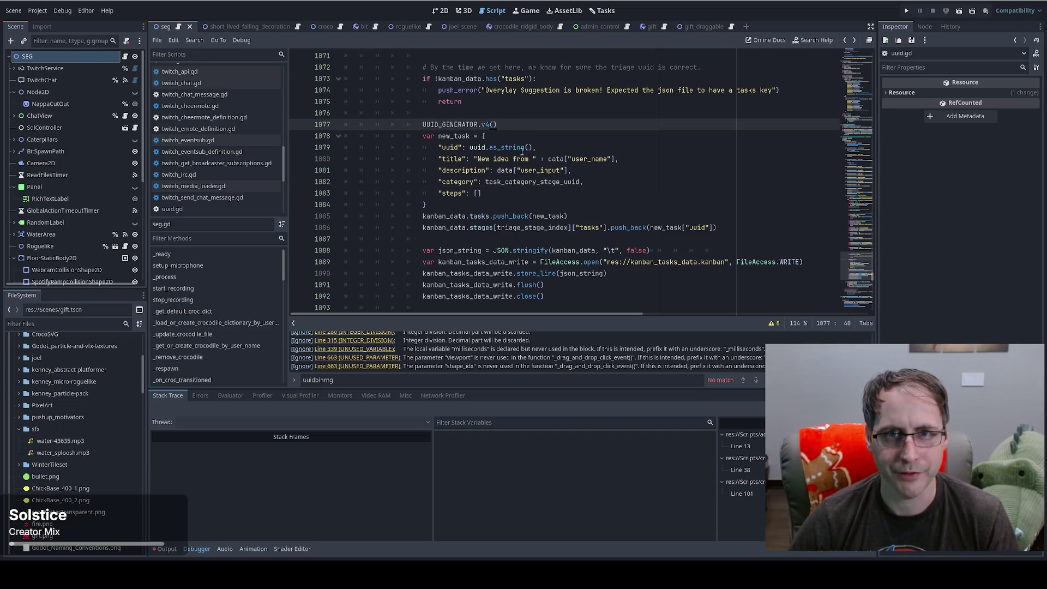
Step: Run the project with F5 and Play, then switch to the kanban tasks file
{"action": "key", "text": "F5"}
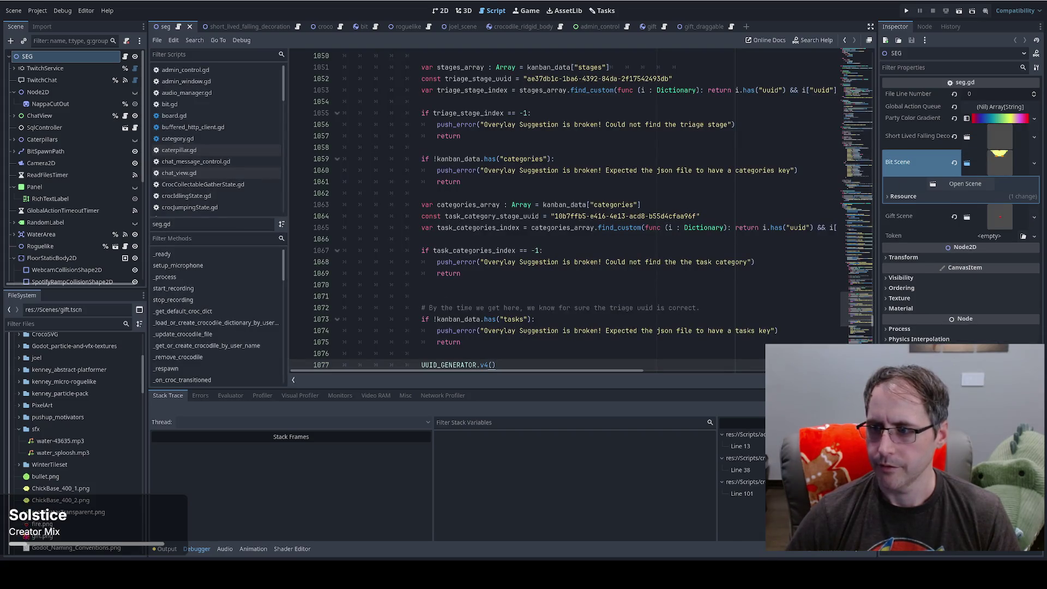
{"action": "left_click", "coordinate": [907, 10]}
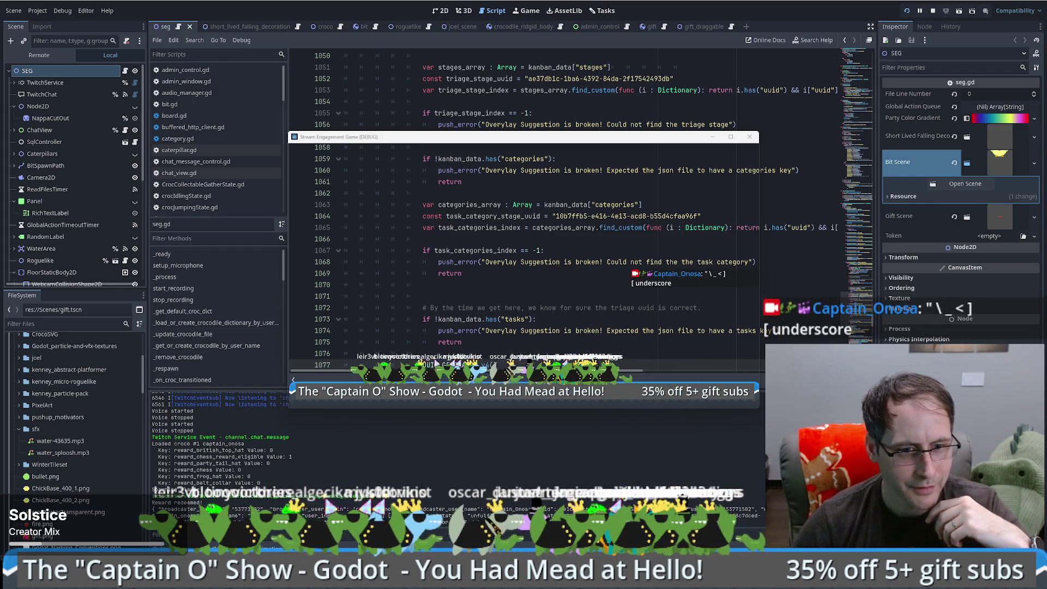
{"action": "key", "text": "alt+Tab"}
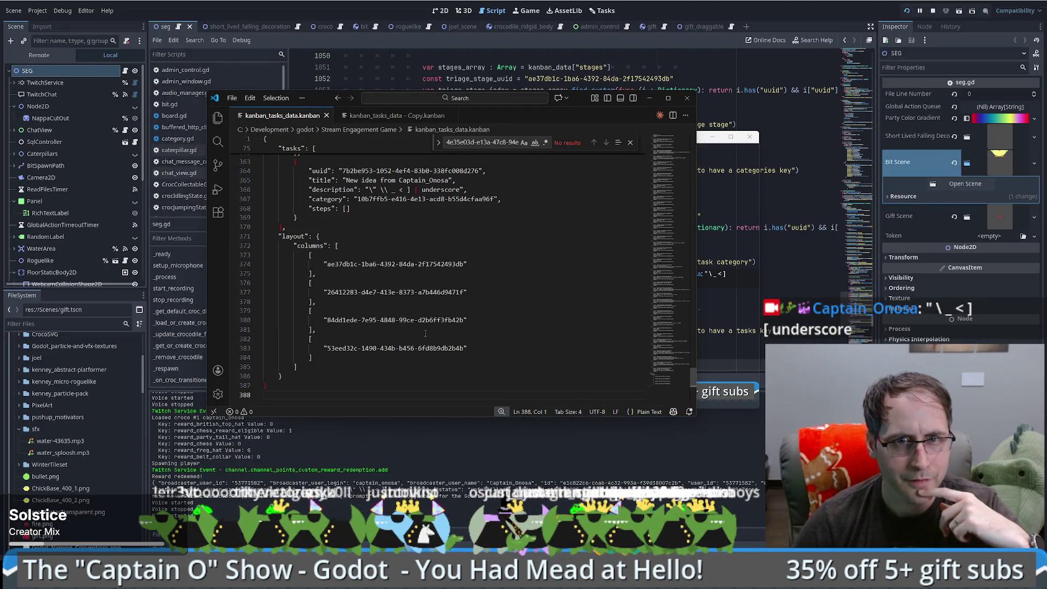
Step: Inspect the new task's bracket-character description and select its uuid line
{"action": "scroll", "coordinate": [424, 333], "scroll_direction": "up", "scroll_amount": 1}
{"action": "left_click", "coordinate": [408, 210]}
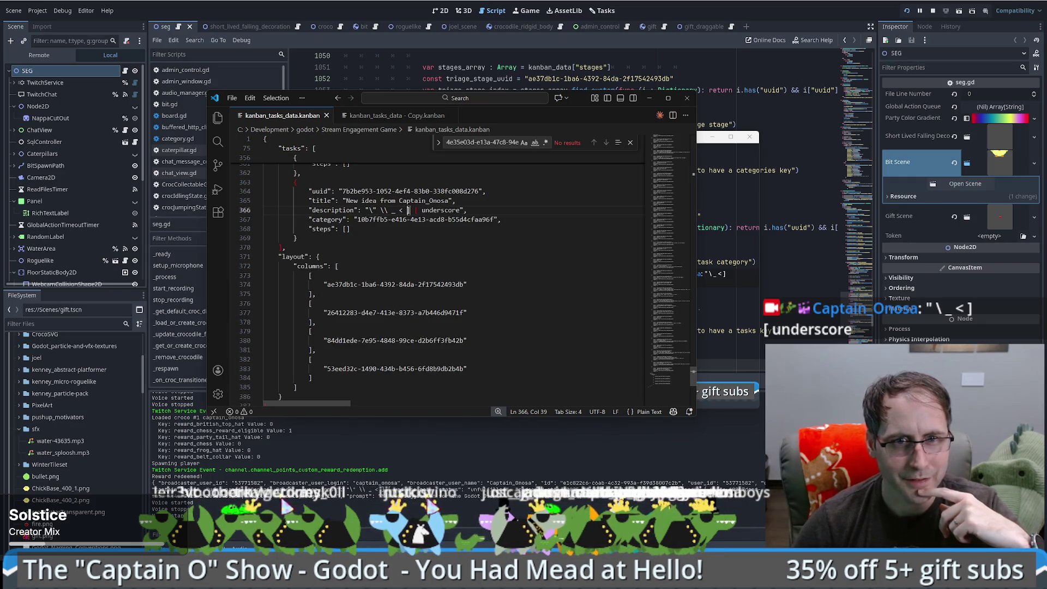
{"action": "double_click", "coordinate": [412, 210]}
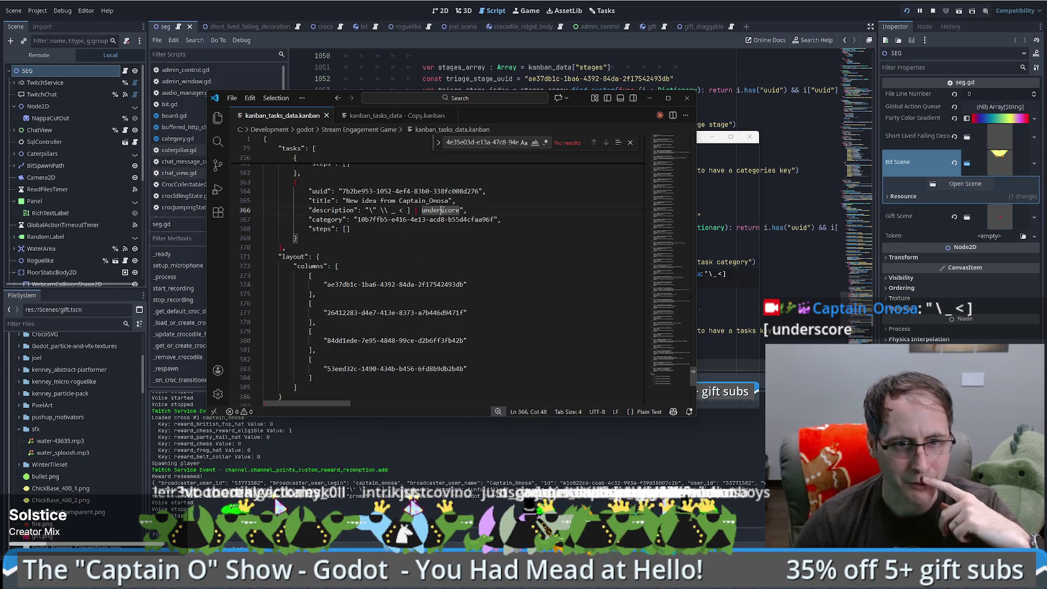
{"action": "key", "text": "Up"}
{"action": "key", "text": "Up"}
{"action": "key", "text": "Home"}
{"action": "key", "text": "shift+End"}
{"action": "key", "text": "Escape"}
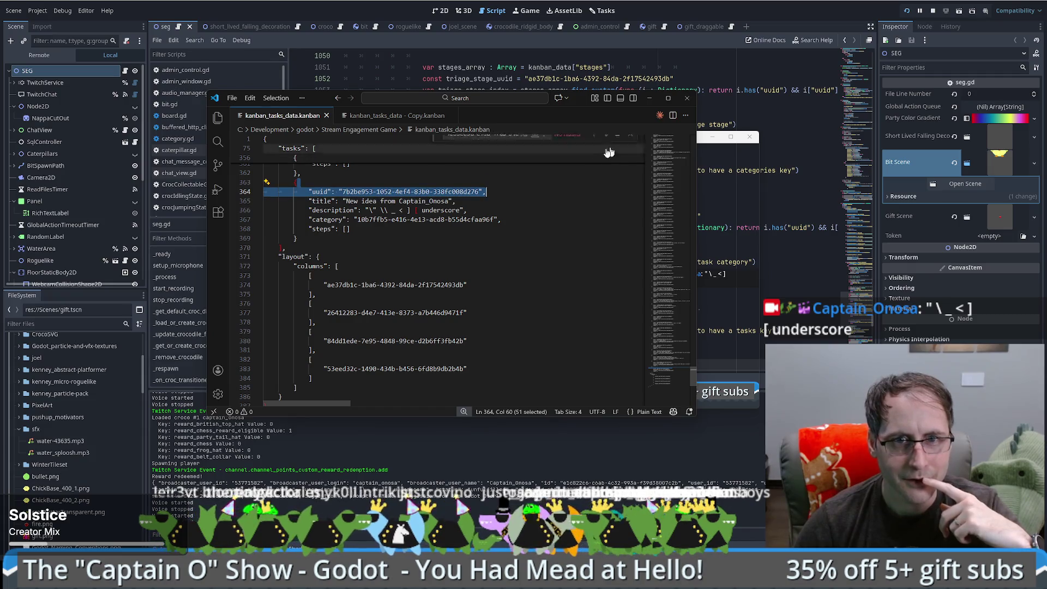
{"action": "left_click", "coordinate": [397, 174]}
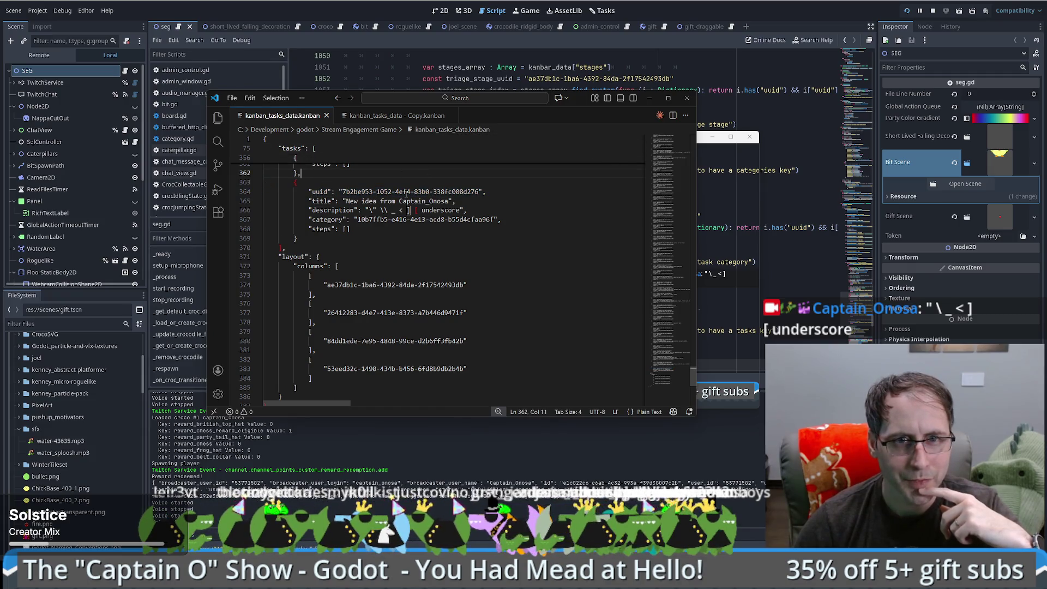
Step: Examine the escaped characters before the underscore in the new task's description
{"action": "left_click", "coordinate": [420, 211]}
{"action": "left_click", "coordinate": [331, 172]}
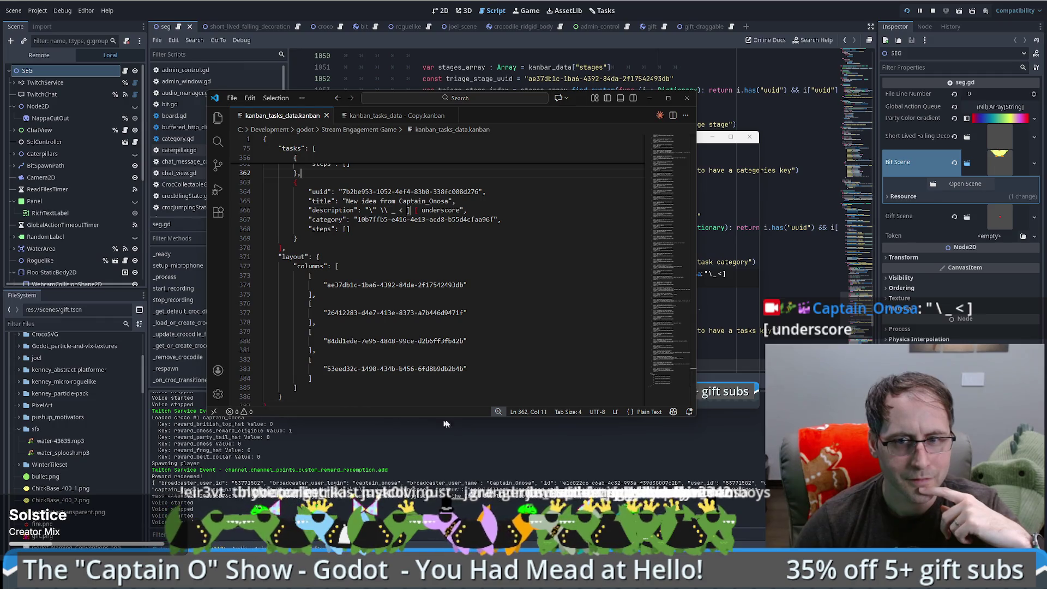
{"action": "left_click", "coordinate": [413, 210]}
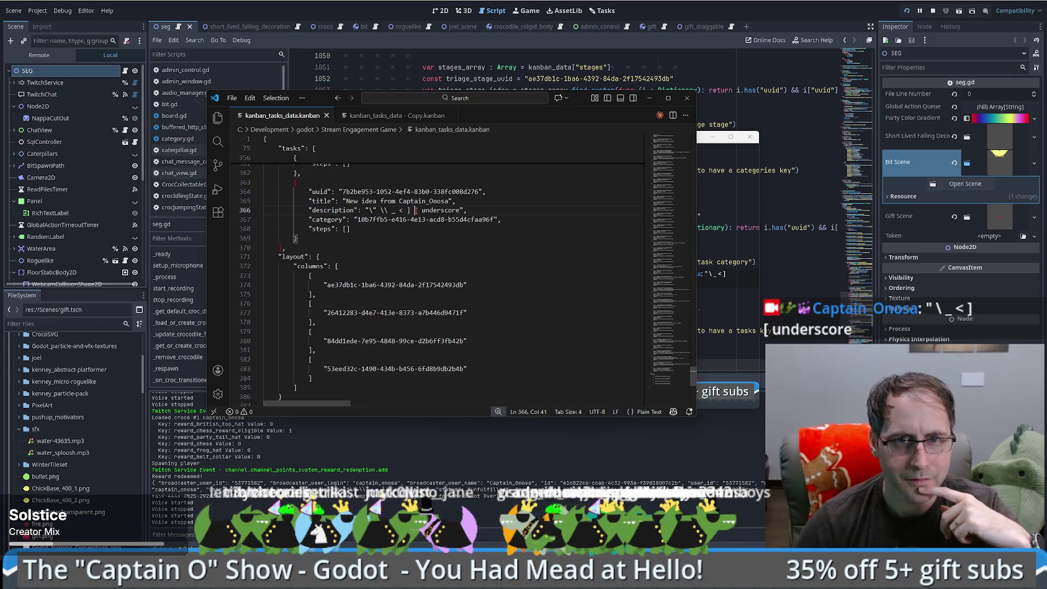
{"action": "left_click", "coordinate": [336, 238]}
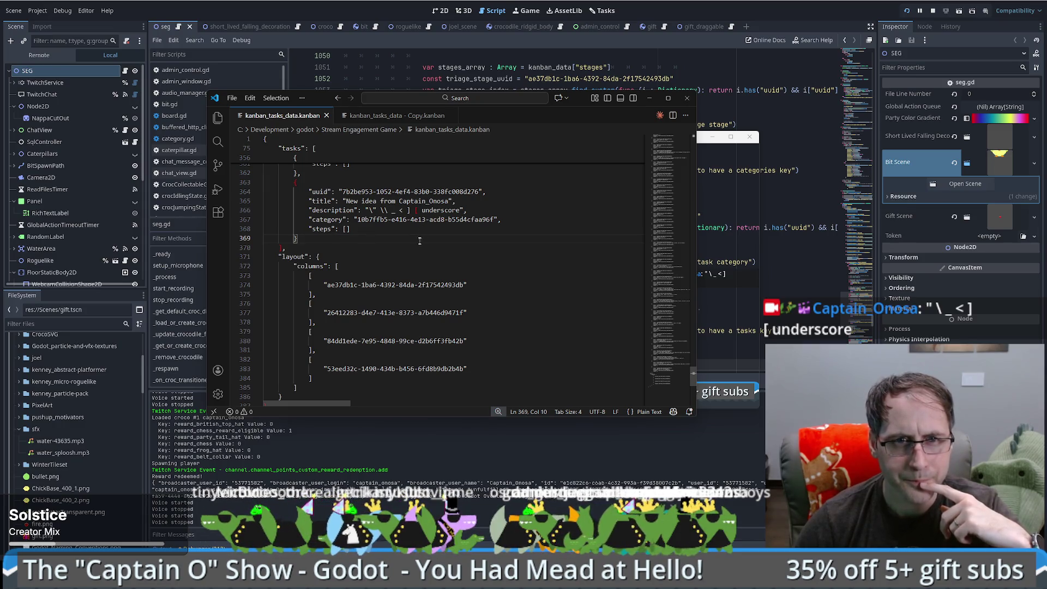
Step: Select and compare the two new tasks' uuids, then bring the game window forward
{"action": "scroll", "coordinate": [419, 240], "scroll_direction": "up", "scroll_amount": 1}
{"action": "left_click_drag", "start_coordinate": [342, 222], "coordinate": [429, 221]}
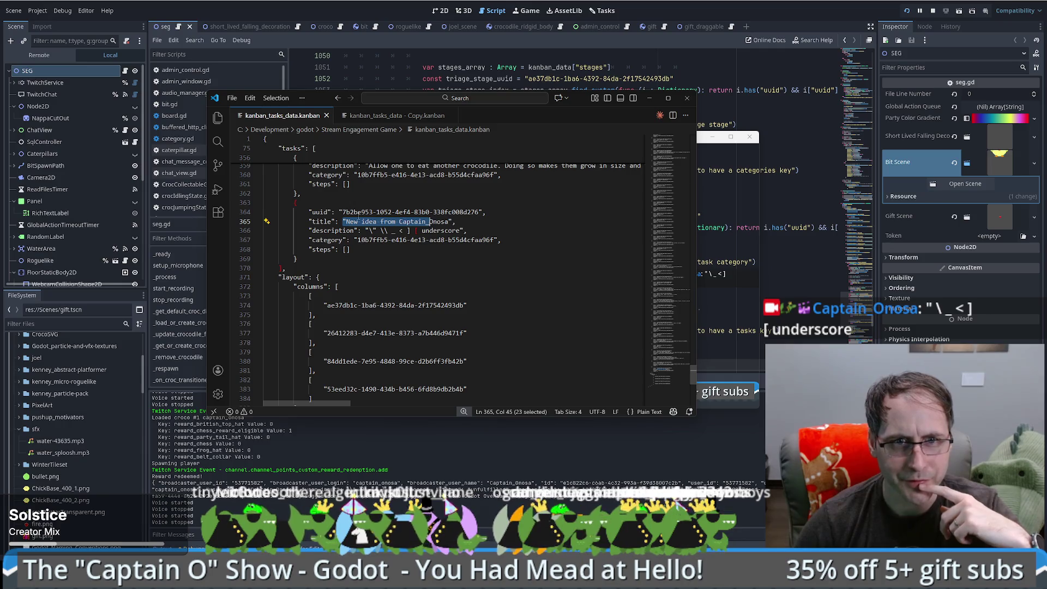
{"action": "double_click", "coordinate": [357, 212]}
{"action": "scroll", "coordinate": [358, 215], "scroll_direction": "up", "scroll_amount": 2}
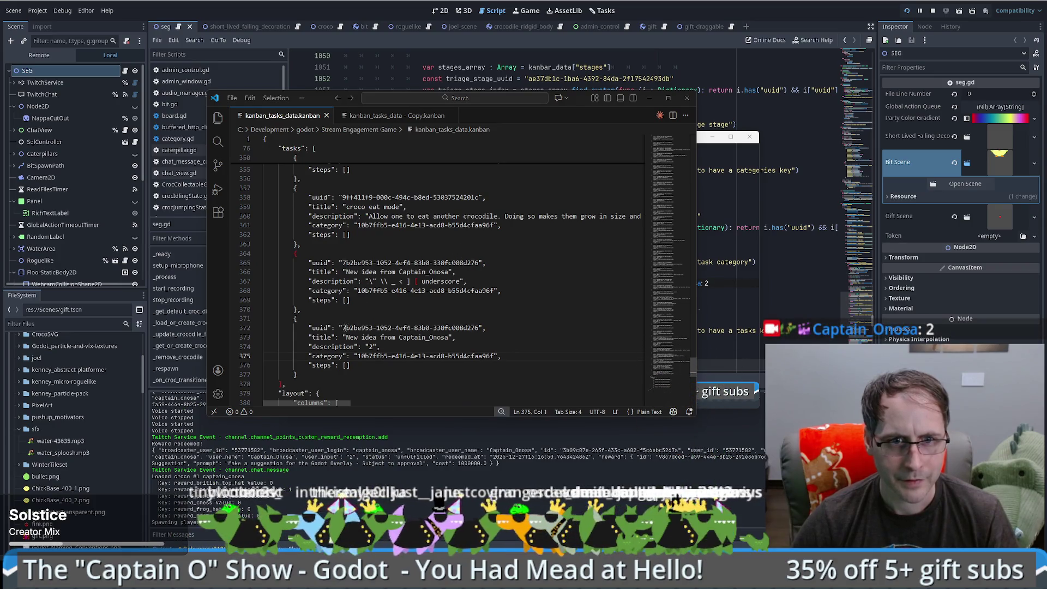
{"action": "left_click_drag", "start_coordinate": [342, 327], "coordinate": [418, 328]}
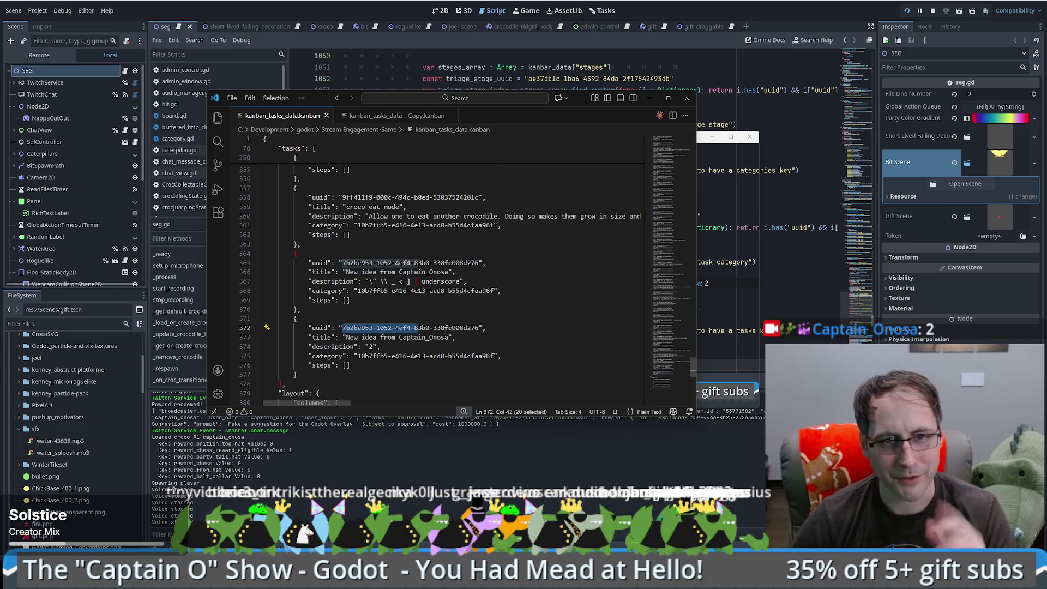
{"action": "left_click", "coordinate": [756, 252]}
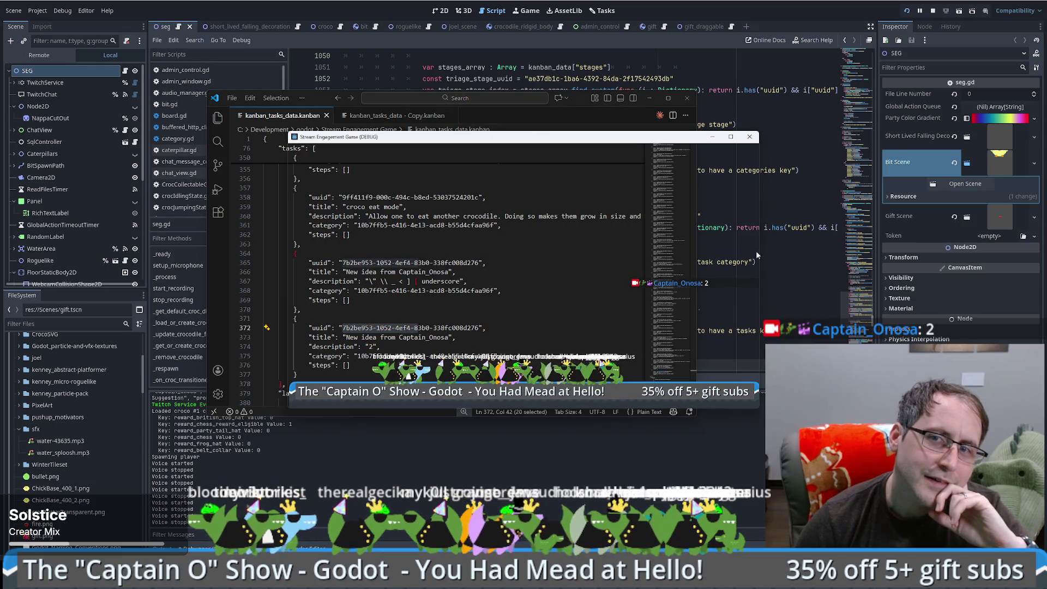
Step: Inspect the v4 function definition in uuid.gd, then return to the seg.gd call site
{"action": "left_click", "coordinate": [789, 265]}
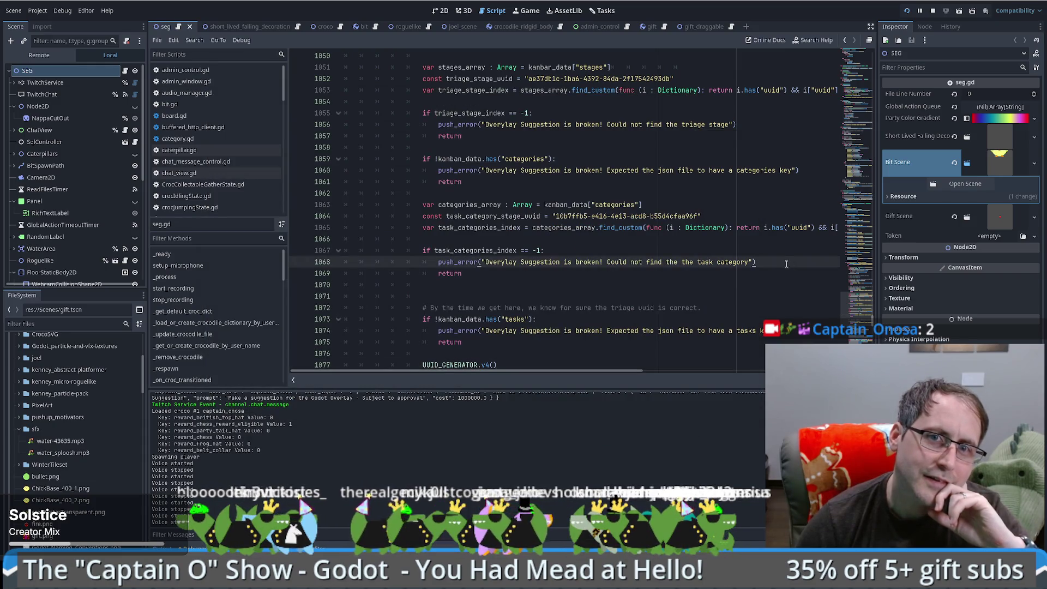
{"action": "scroll", "coordinate": [615, 238], "scroll_direction": "up", "scroll_amount": 7}
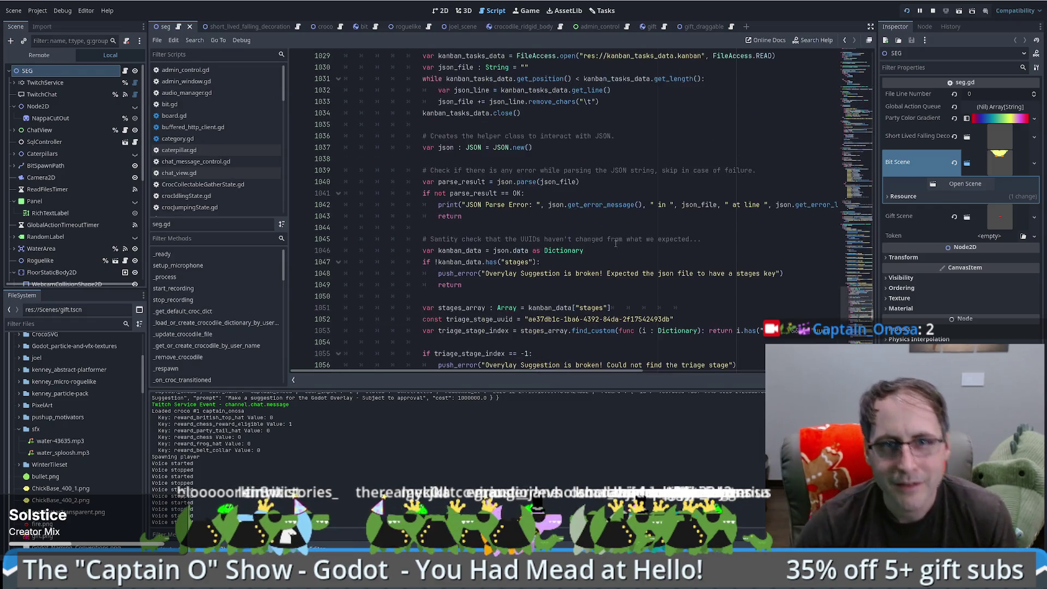
{"action": "scroll", "coordinate": [615, 239], "scroll_direction": "down", "scroll_amount": 10}
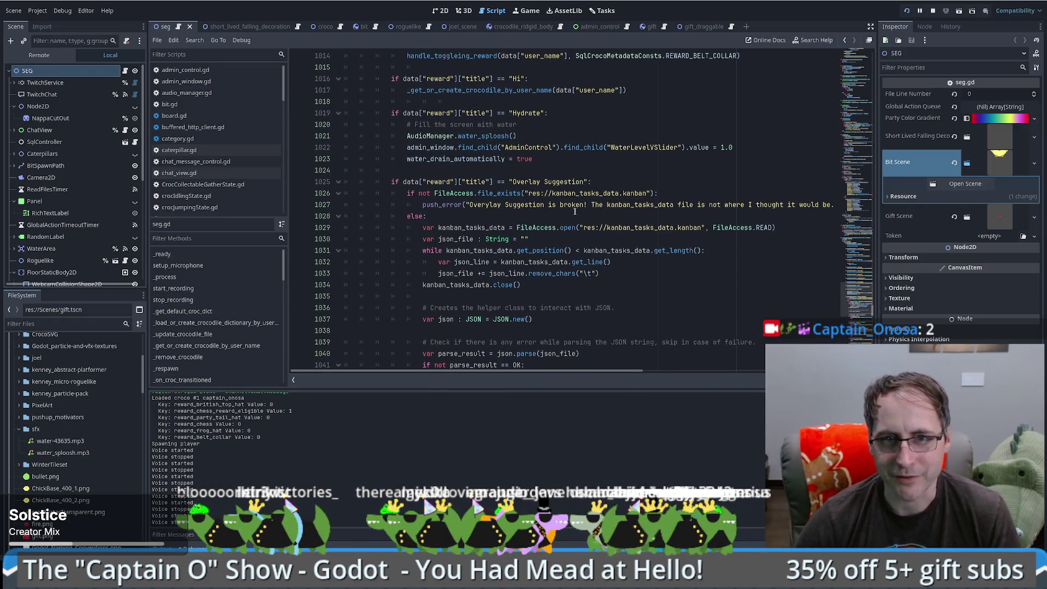
{"action": "scroll", "coordinate": [561, 228], "scroll_direction": "up", "scroll_amount": 7}
{"action": "scroll", "coordinate": [561, 228], "scroll_direction": "down", "scroll_amount": 7}
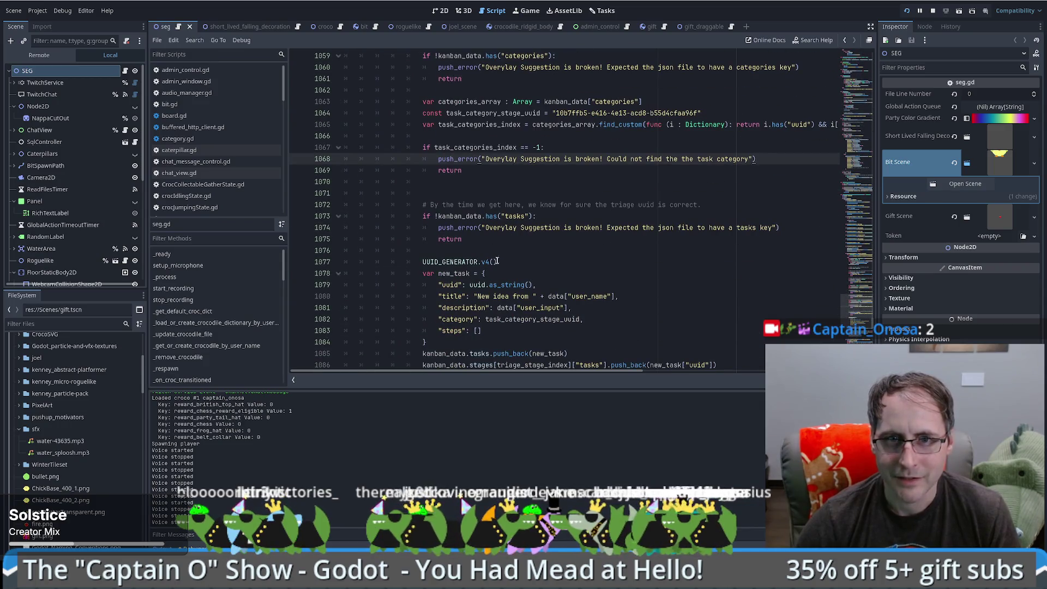
{"action": "left_click", "coordinate": [485, 262], "text": "ctrl"}
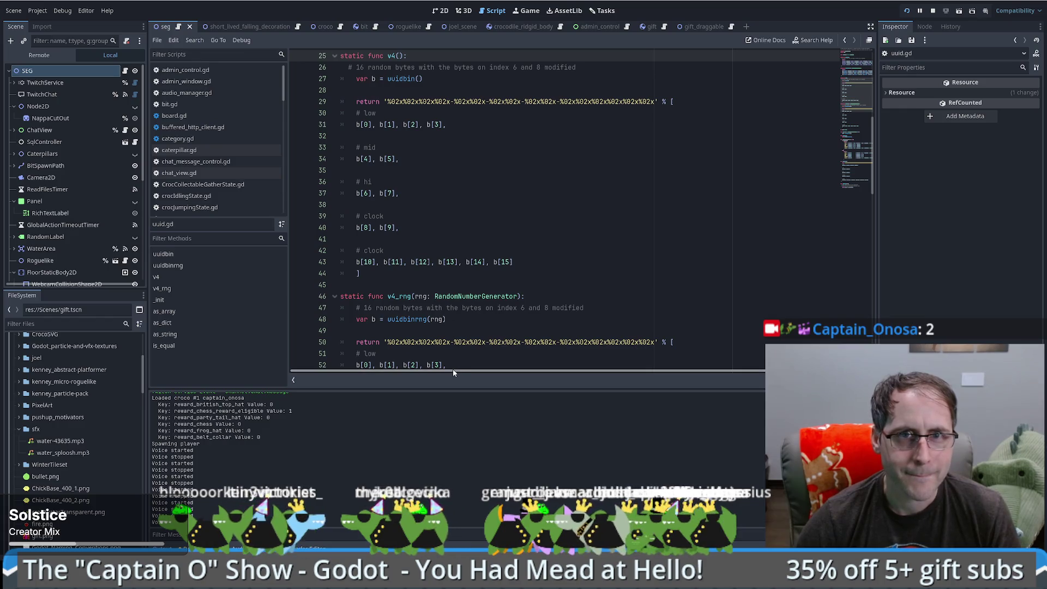
{"action": "mouse_move", "coordinate": [404, 78]}
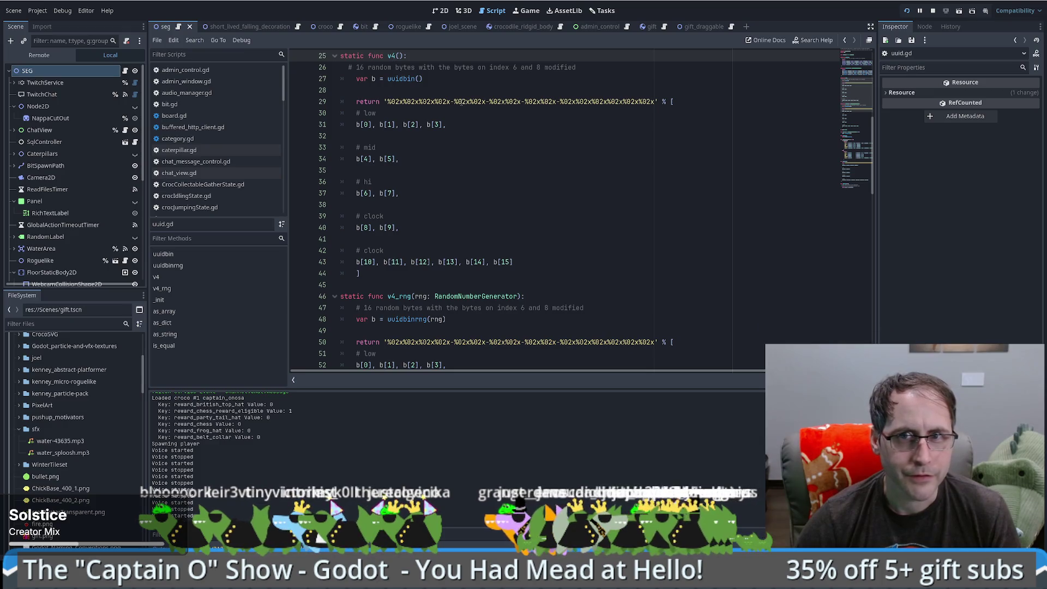
{"action": "scroll", "coordinate": [418, 79], "scroll_direction": "up", "scroll_amount": 8}
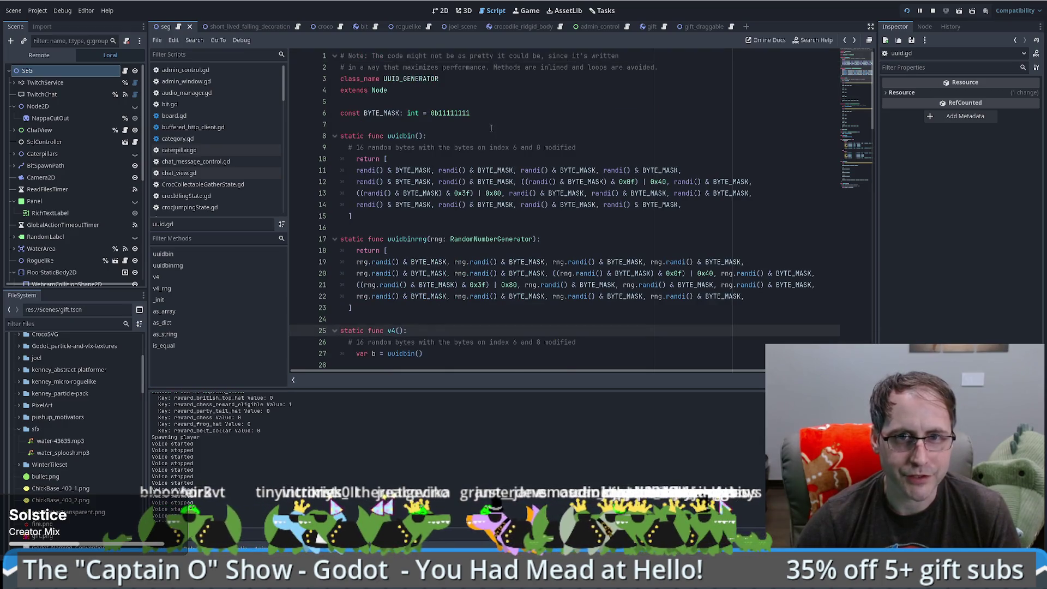
{"action": "key", "text": "alt+Left"}
Step: Move UUID_GENERATOR.v4() from line 1077 into new_task's uuid, replacing uuid.as_string(), and save seg.gd
{"action": "mouse_move", "coordinate": [497, 262]}
{"action": "left_mouse_down"}
{"action": "mouse_move", "coordinate": [428, 261]}
{"action": "mouse_move", "coordinate": [534, 284]}
{"action": "left_mouse_up"}
{"action": "key", "text": "ctrl+x"}
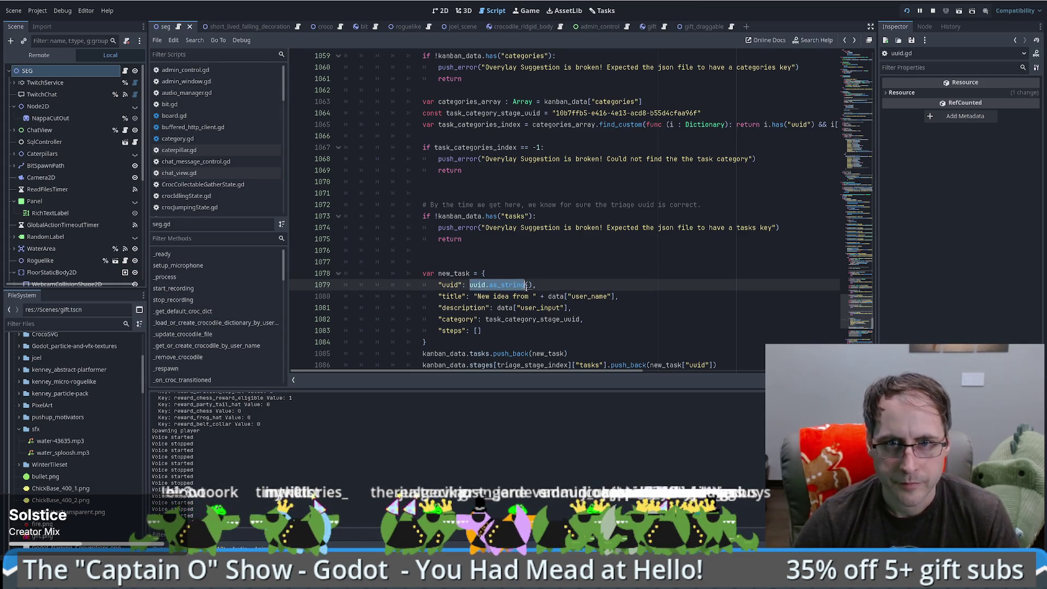
{"action": "key", "text": "ctrl+v"}
{"action": "left_click", "coordinate": [500, 261]}
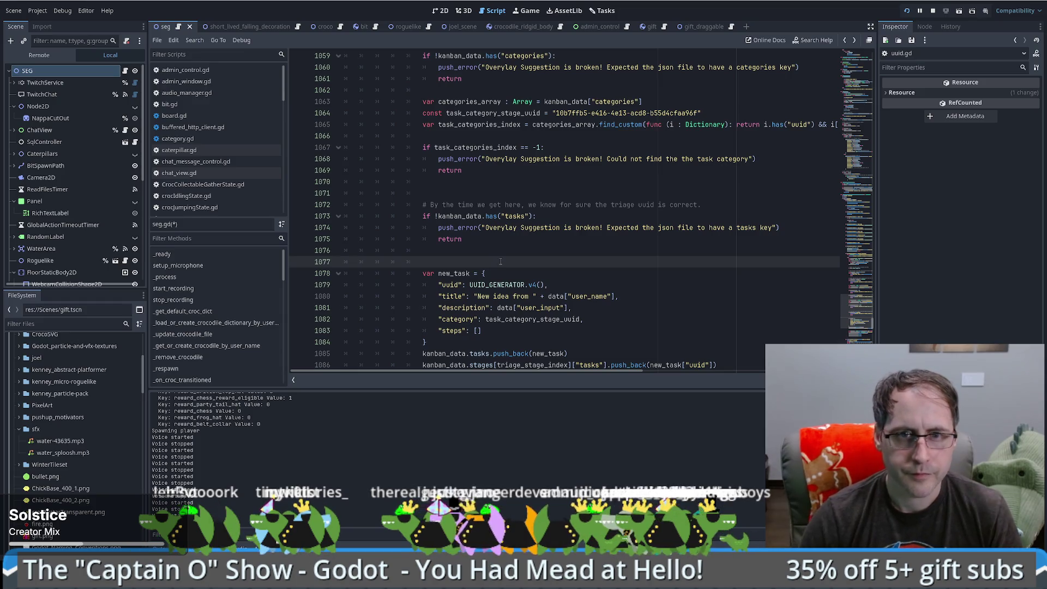
{"action": "key", "text": "ctrl+s"}
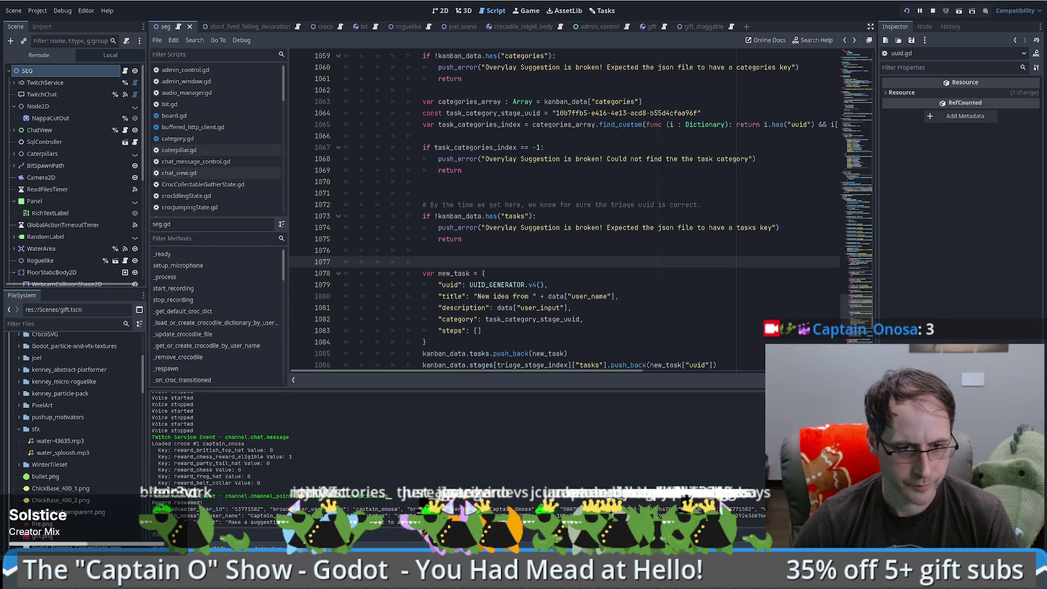
{"action": "key", "text": "alt+Tab"}
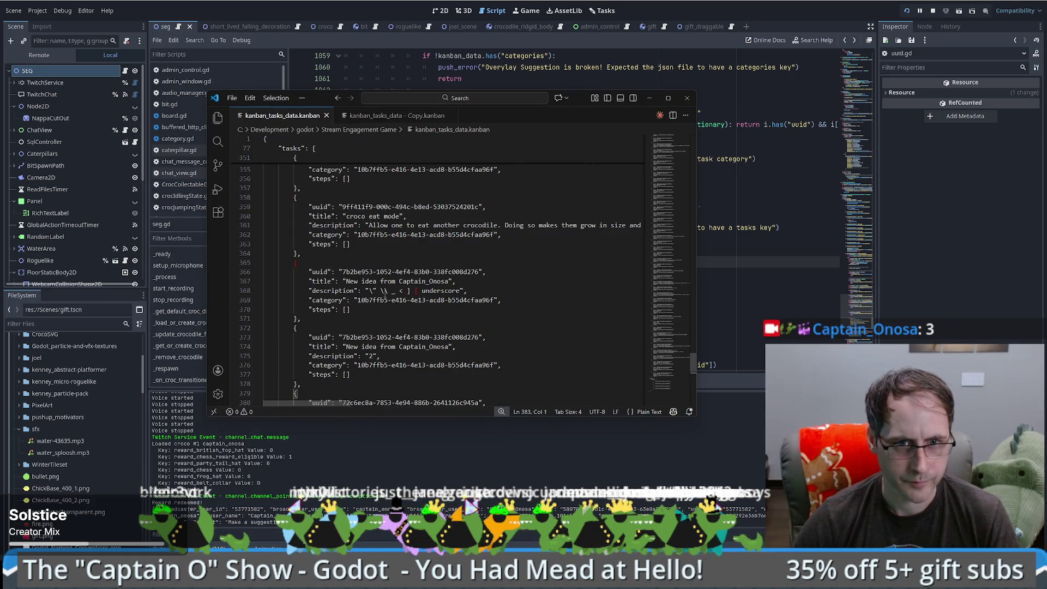
Step: Check the newest New idea tasks (descriptions 3 and 4) in the kanban file, then quit Godot
{"action": "left_click", "coordinate": [374, 346]}
{"action": "scroll", "coordinate": [382, 300], "scroll_direction": "down", "scroll_amount": 2}
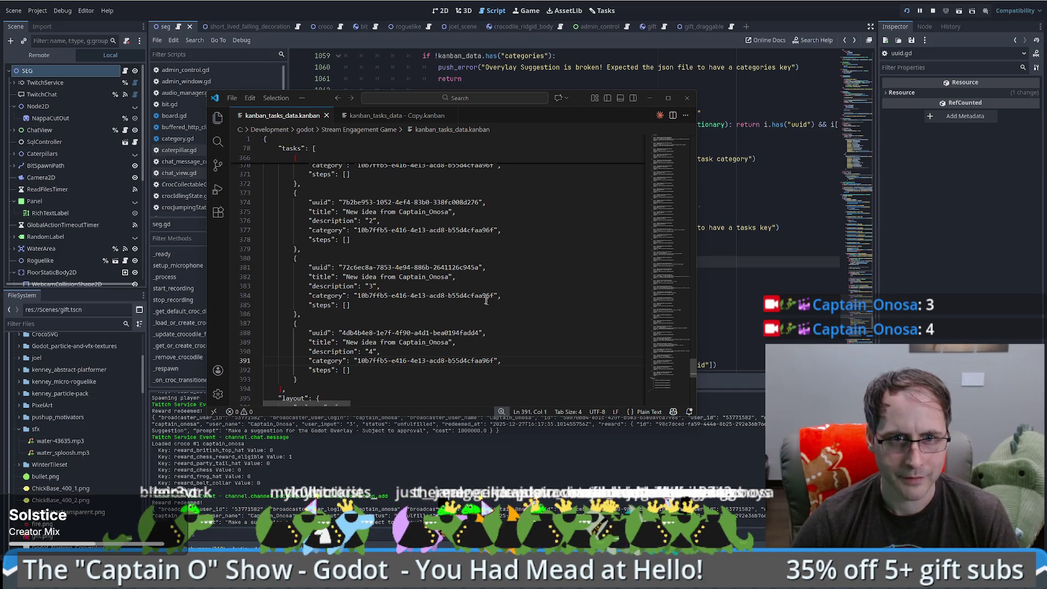
{"action": "key", "text": "alt+F4"}
{"action": "key", "text": "alt+F4"}
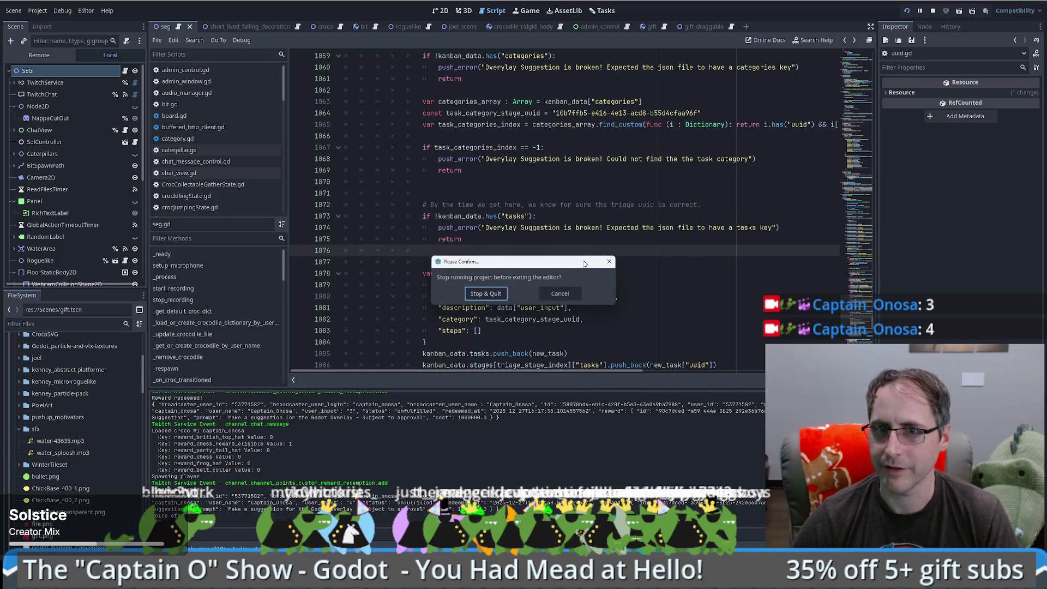
{"action": "left_click", "coordinate": [489, 295]}
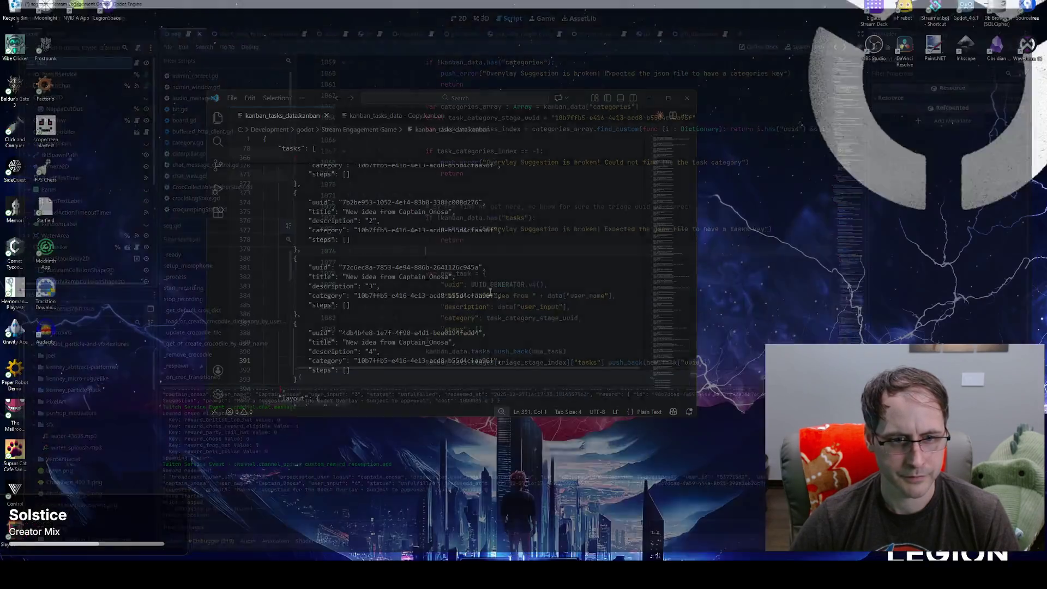
Step: Overwrite kanban_tasks_data.kanban with the contents of its backup Copy and save it
{"action": "left_click", "coordinate": [394, 117]}
{"action": "key", "text": "ctrl+a"}
{"action": "left_click", "coordinate": [305, 116]}
{"action": "key", "text": "ctrl+a"}
{"action": "key", "text": "ctrl+v"}
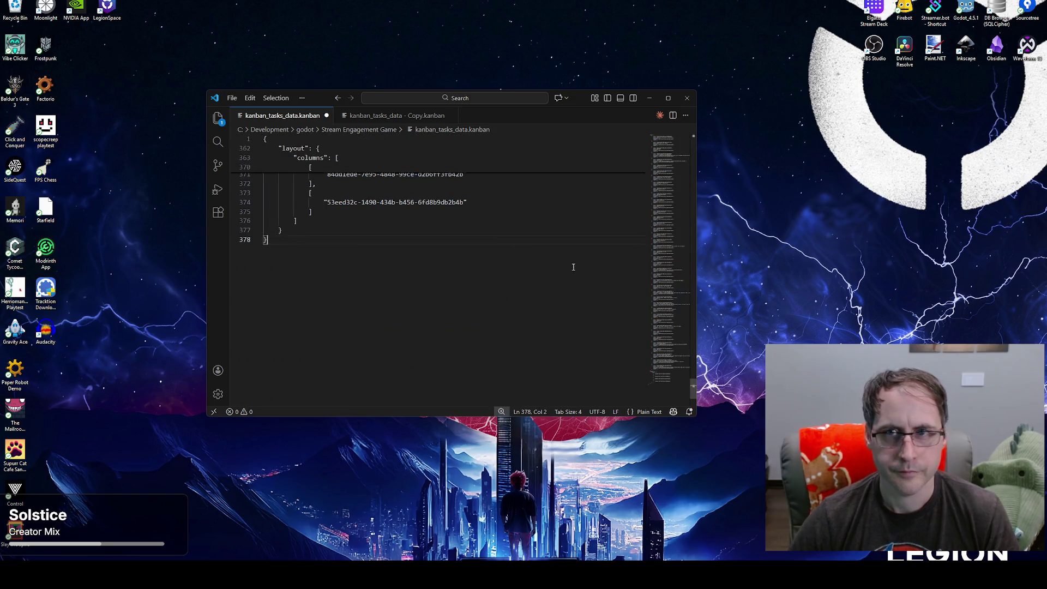
{"action": "left_click", "coordinate": [611, 201]}
{"action": "key", "text": "ctrl+s"}
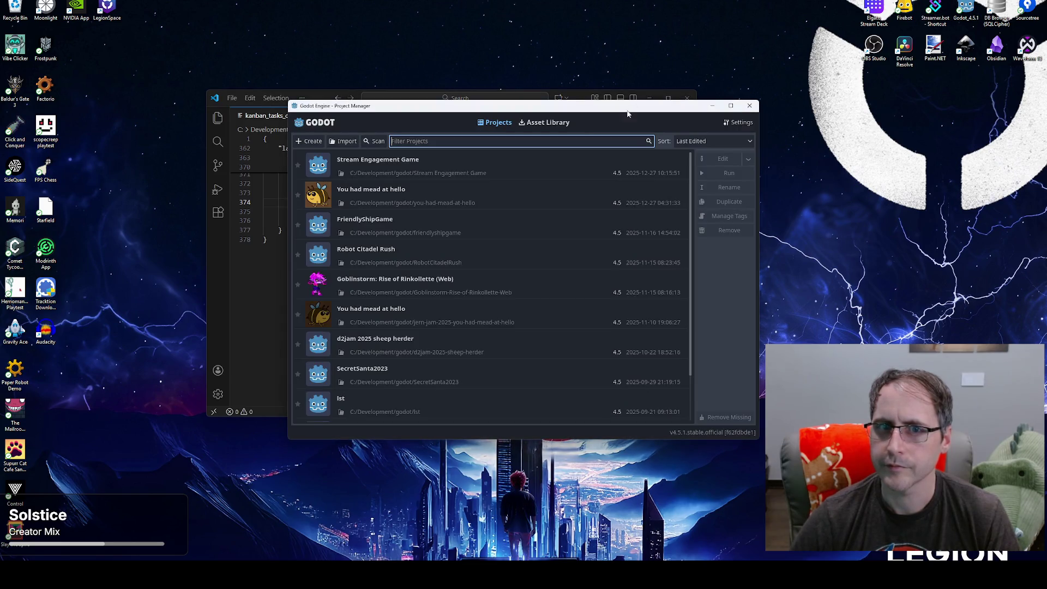
{"action": "left_click", "coordinate": [409, 159]}
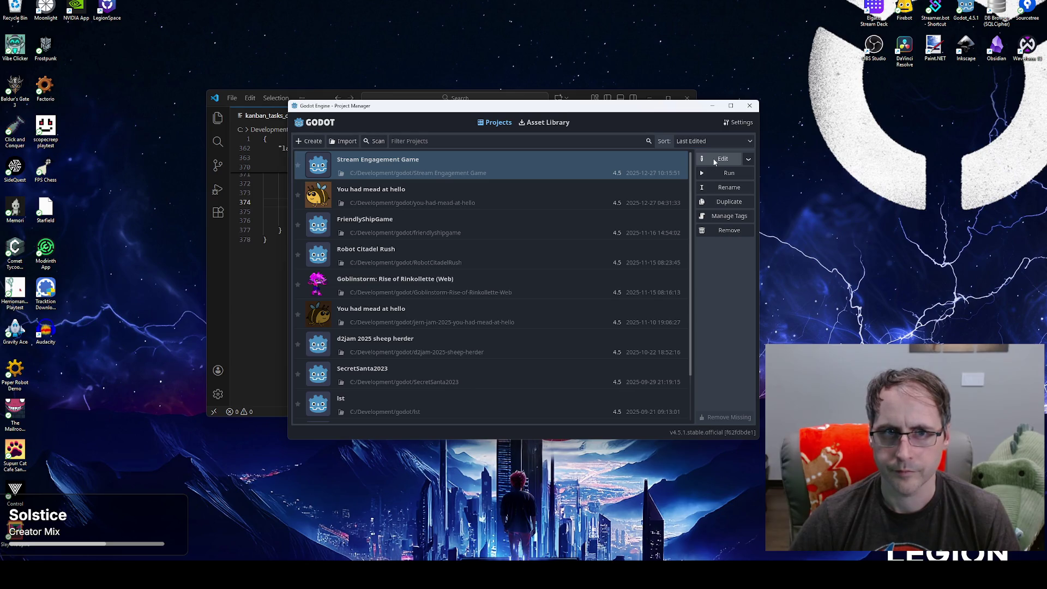
Step: Open Stream Engagement Game in the editor and run the project
{"action": "left_click", "coordinate": [714, 159]}
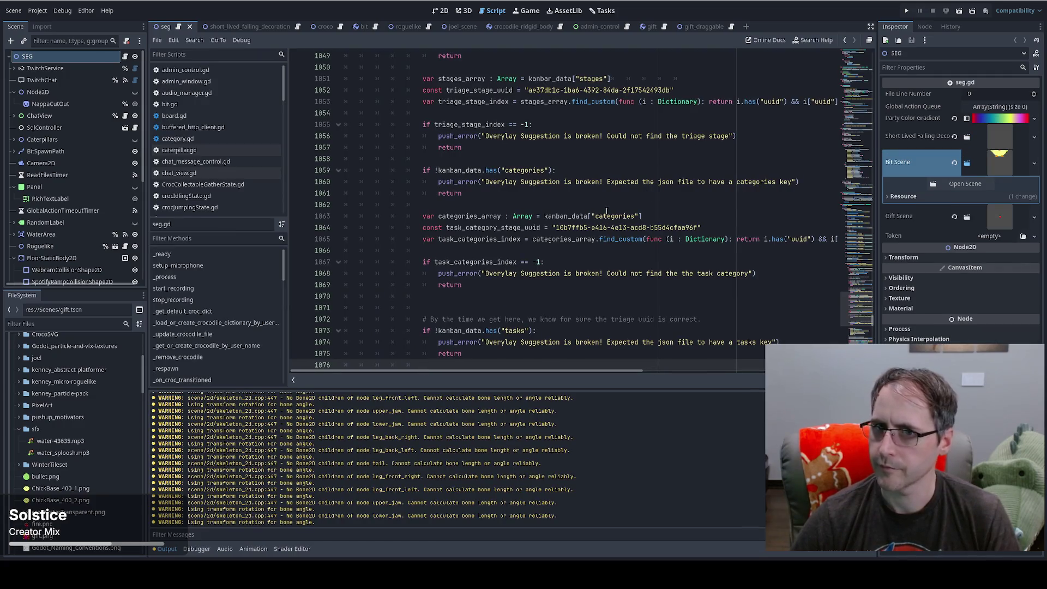
{"action": "scroll", "coordinate": [608, 208], "scroll_direction": "down", "scroll_amount": 3}
{"action": "left_click", "coordinate": [906, 11]}
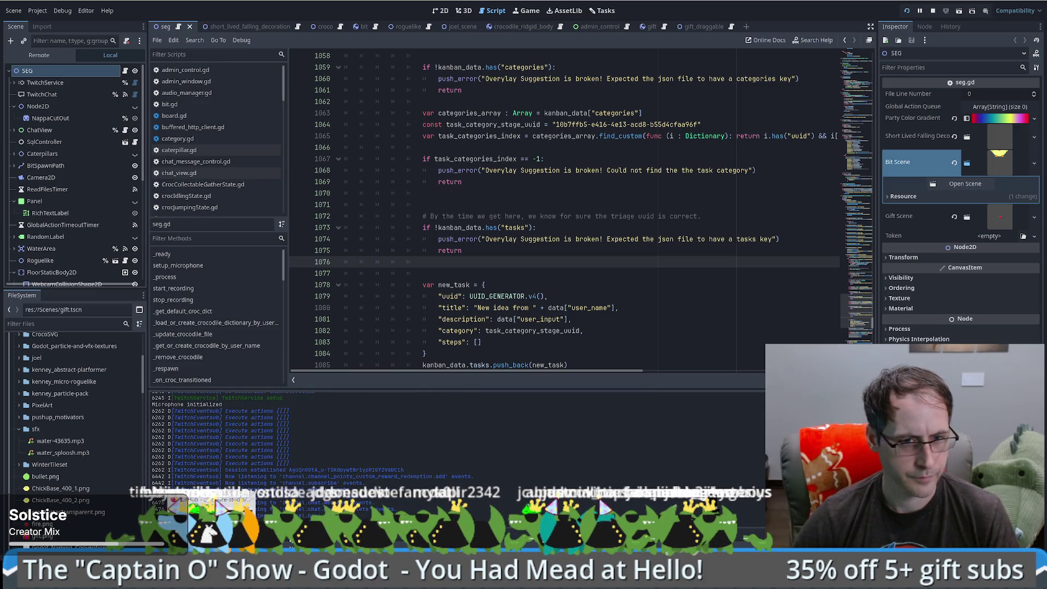
{"action": "left_click", "coordinate": [608, 308]}
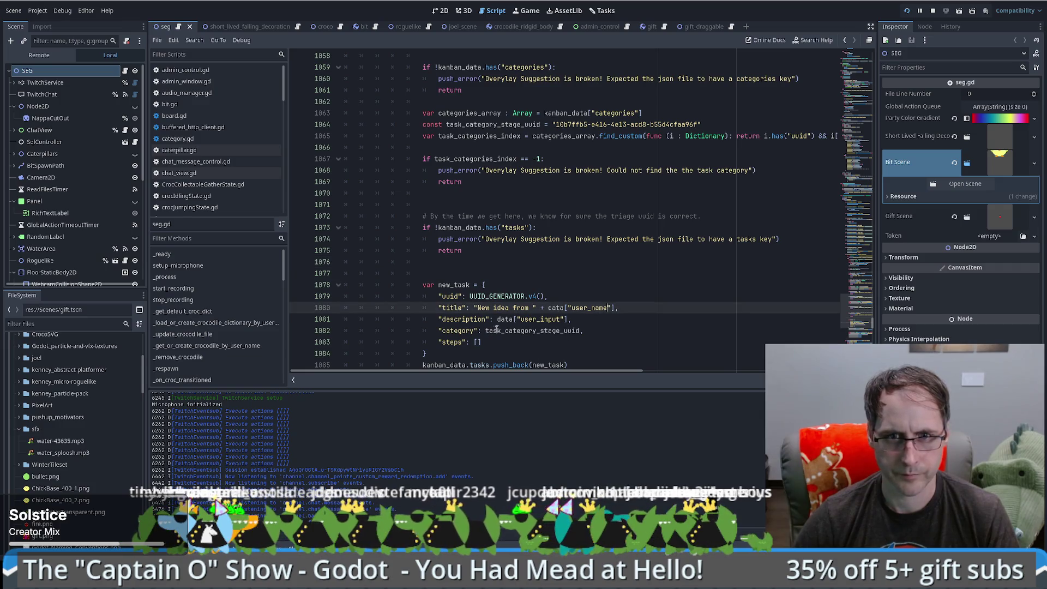
Step: Add var safer_user_input : String = data["user_input"] on line 1077 and start a safer_user_input.rep reassignment below
{"action": "left_click_drag", "start_coordinate": [496, 319], "coordinate": [568, 319]}
{"action": "left_click", "coordinate": [495, 274]}
{"action": "type", "text": "var"}
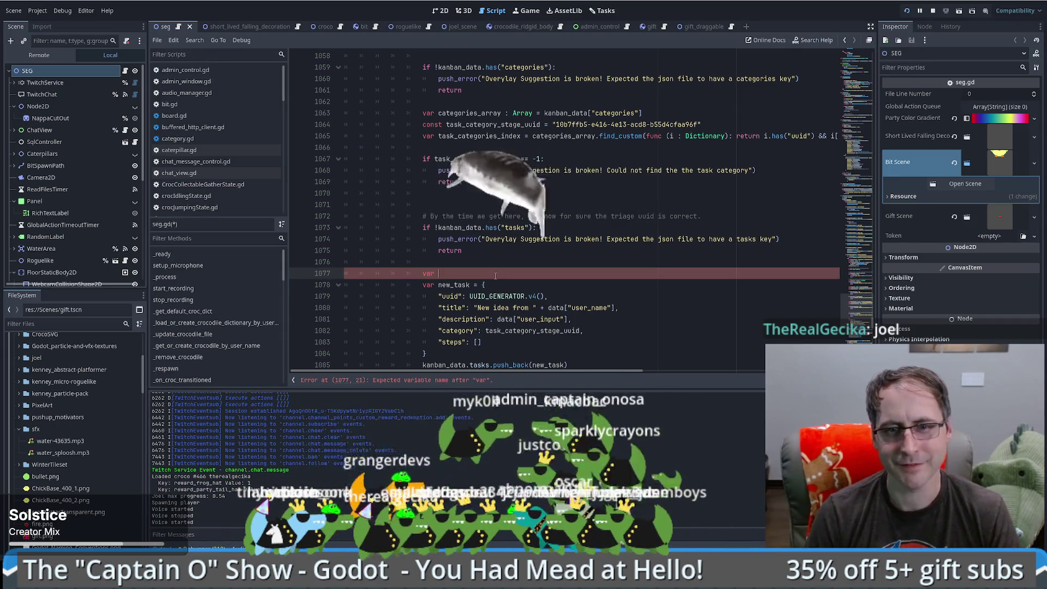
{"action": "type", "text": " safer"}
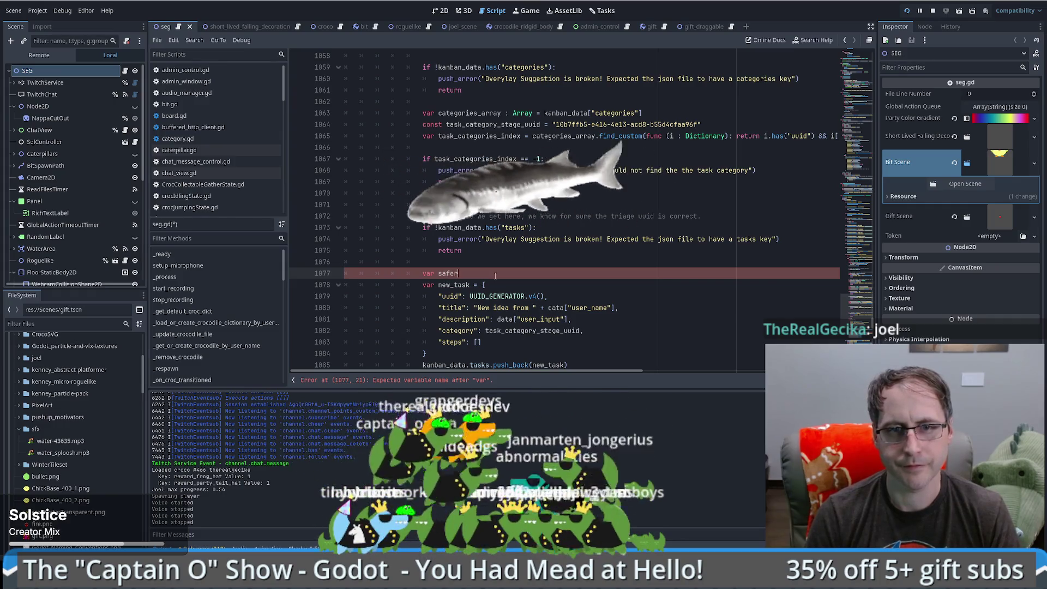
{"action": "type", "text": "_user_input = data[\"user_input\"]"}
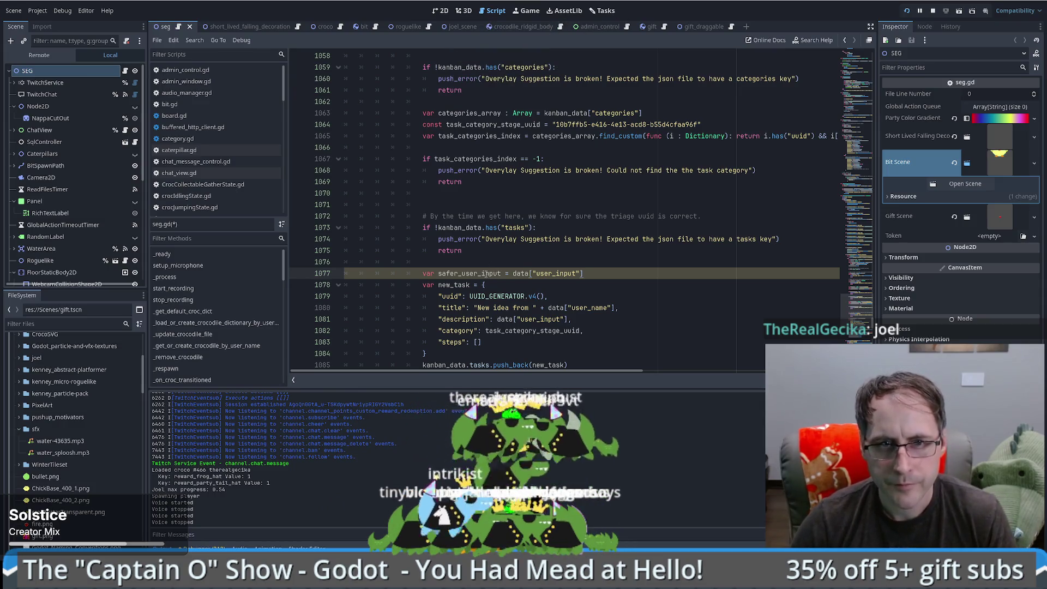
{"action": "key", "text": "Return"}
{"action": "type", "text": "safer_user_input = safer_user_input.re"}
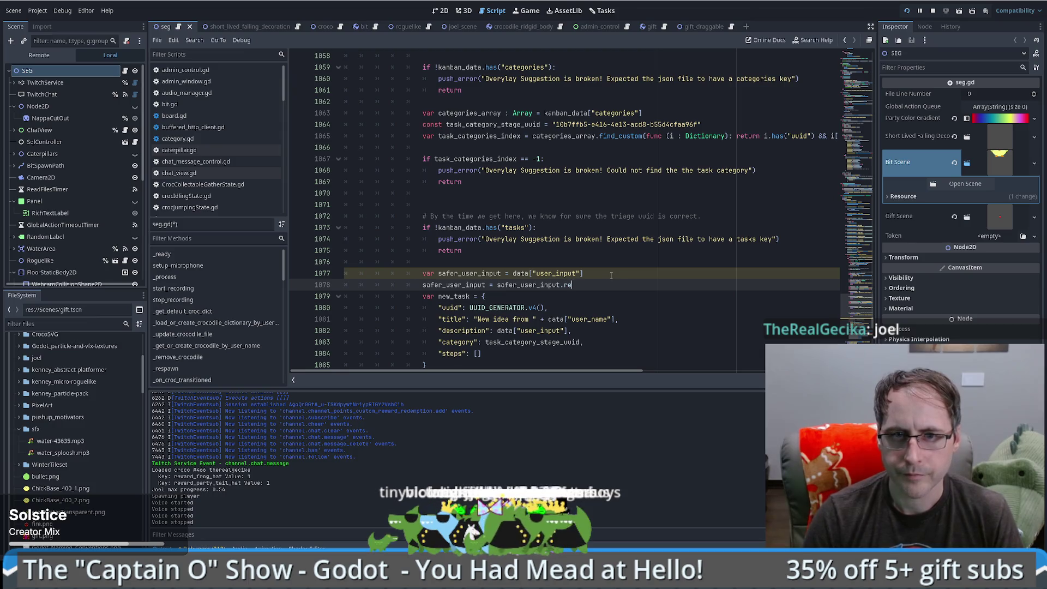
{"action": "left_click", "coordinate": [506, 275]}
{"action": "type", "text": ": string"}
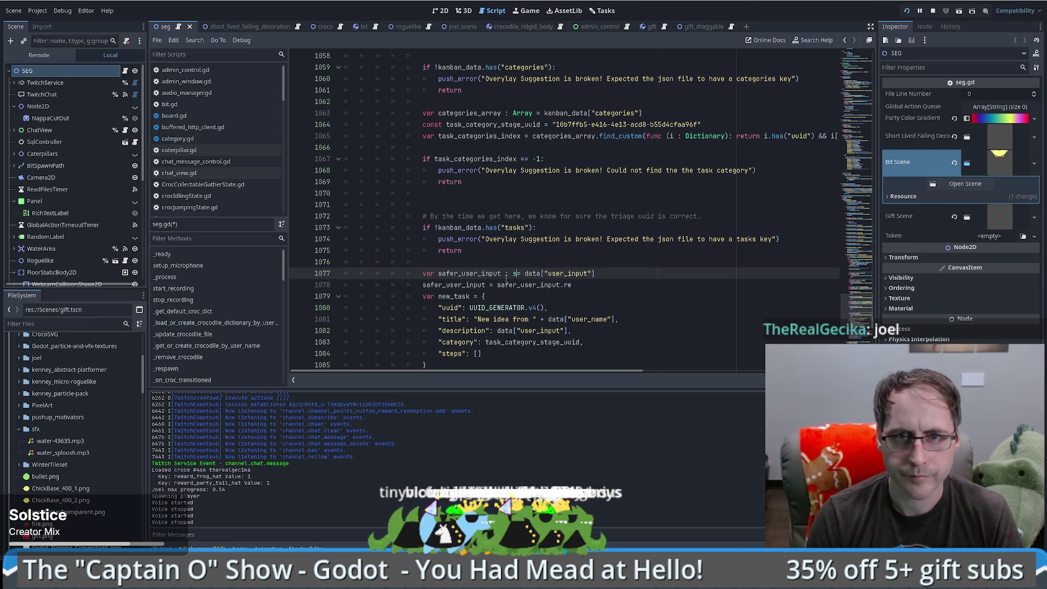
{"action": "key", "text": "Return"}
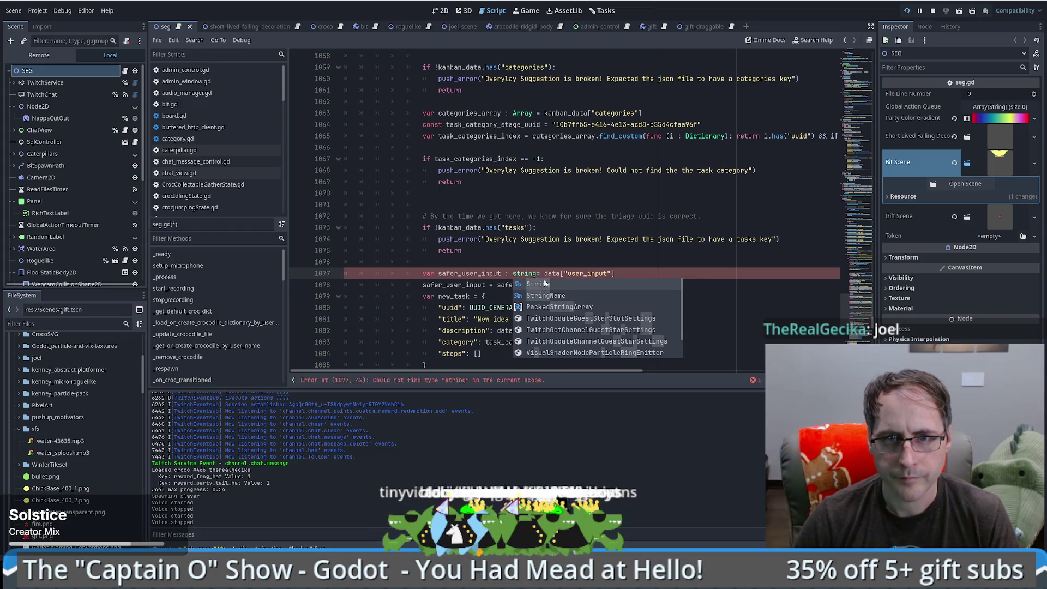
{"action": "left_click", "coordinate": [593, 283]}
{"action": "type", "text": ".re"}
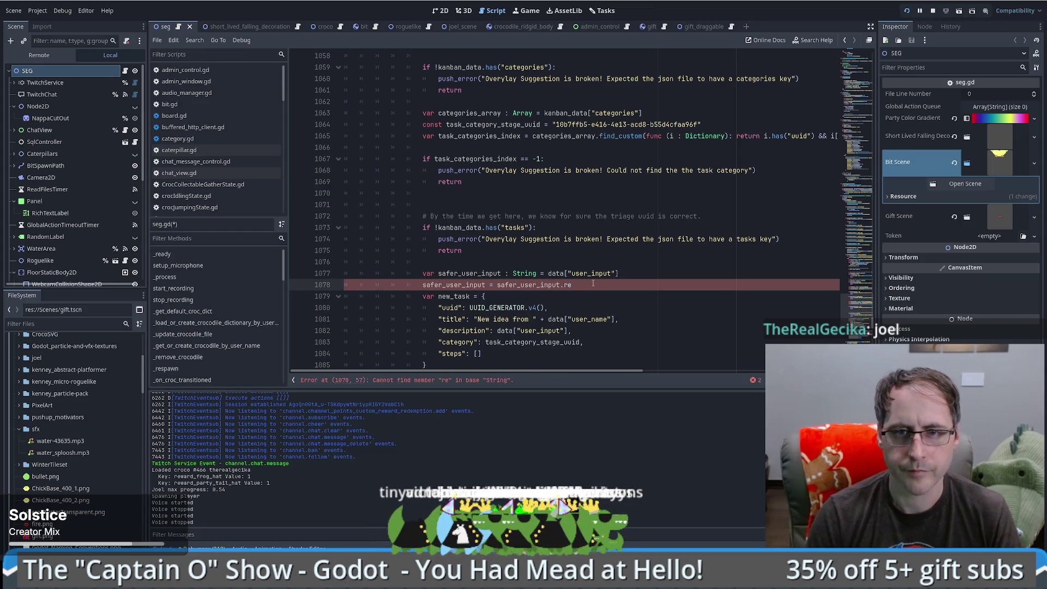
{"action": "type", "text": "p"}
Step: Complete a replace() call on line 1078 and duplicate it to chain replacing [ and ] with dots
{"action": "key", "text": "Down"}
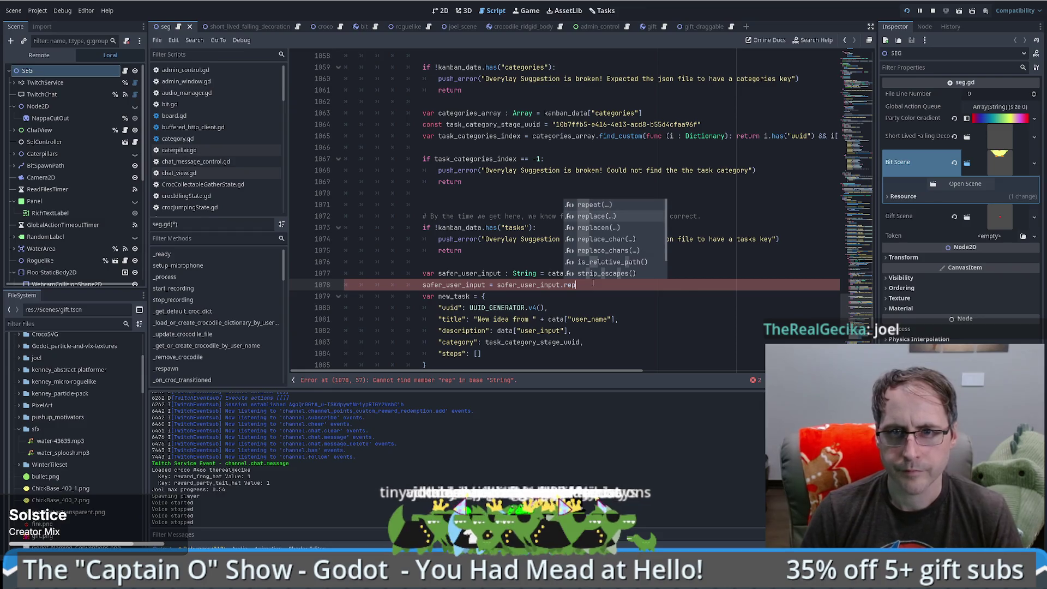
{"action": "key", "text": "Return"}
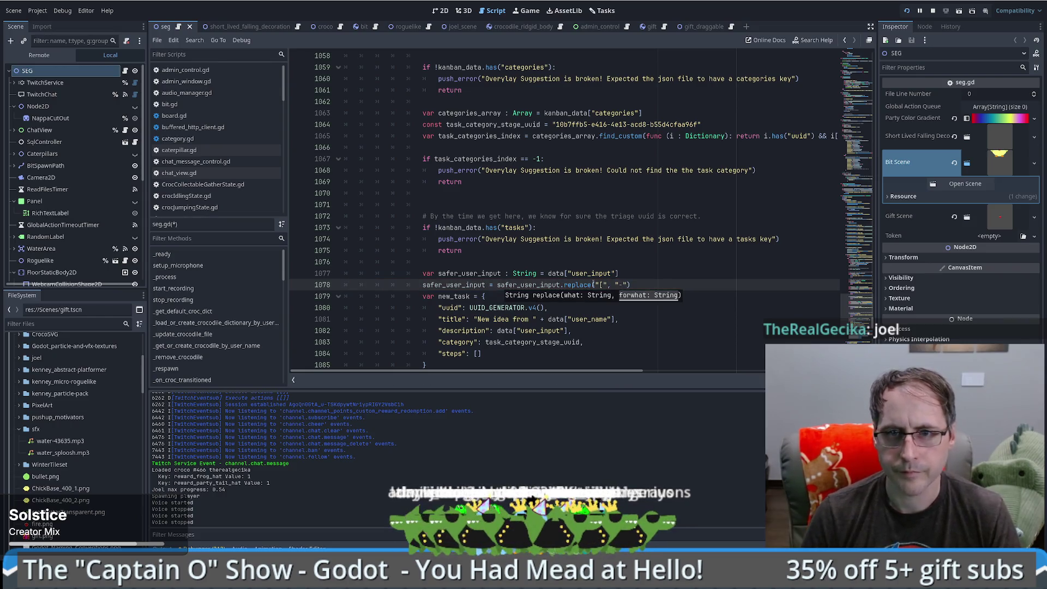
{"action": "key", "text": "BackSpace"}
{"action": "type", "text": "_"}
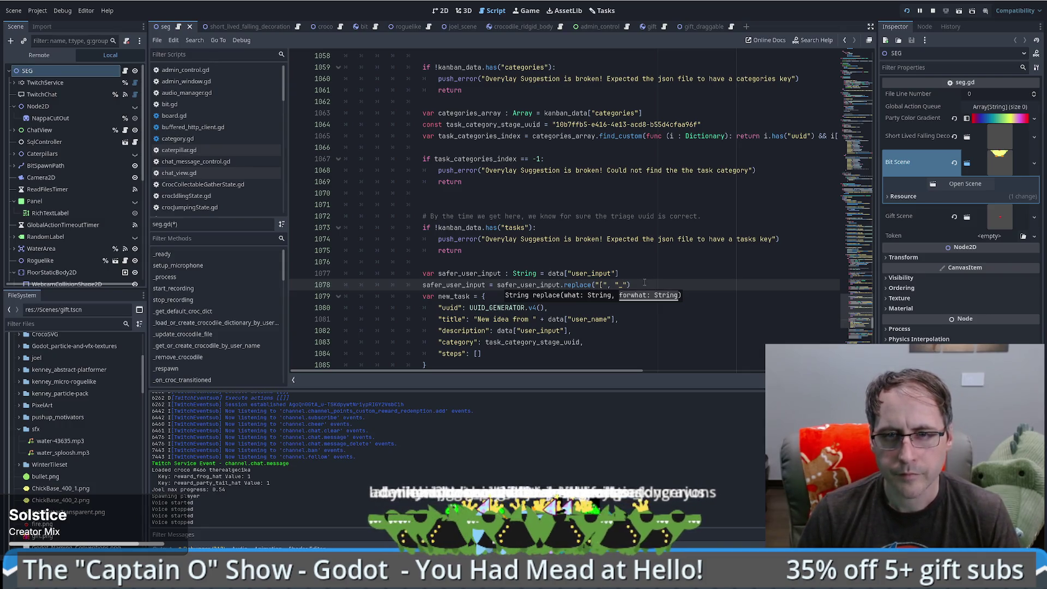
{"action": "type", "text": "("}
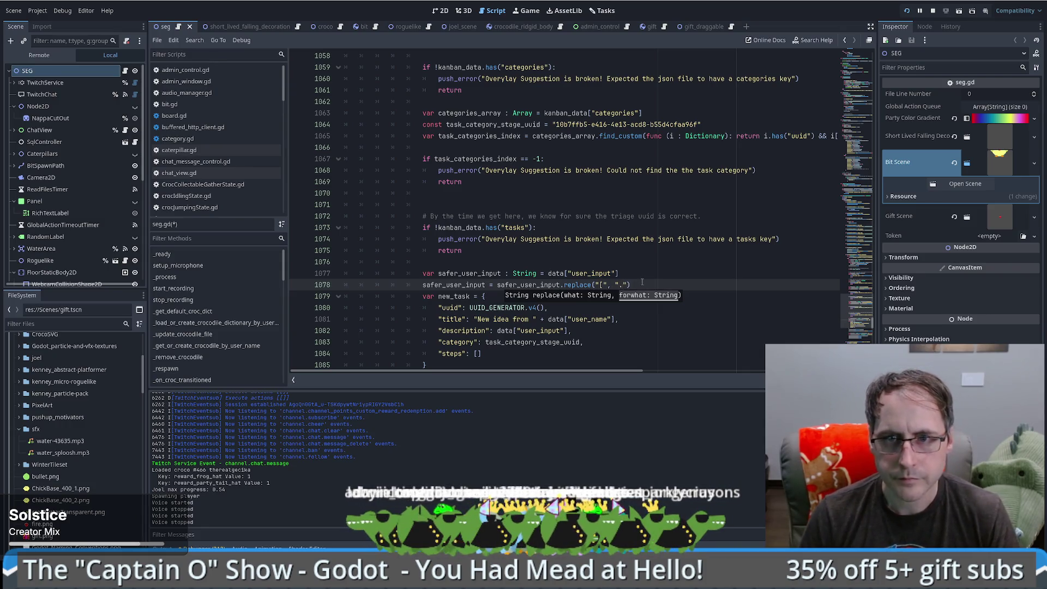
{"action": "left_click", "coordinate": [644, 286]}
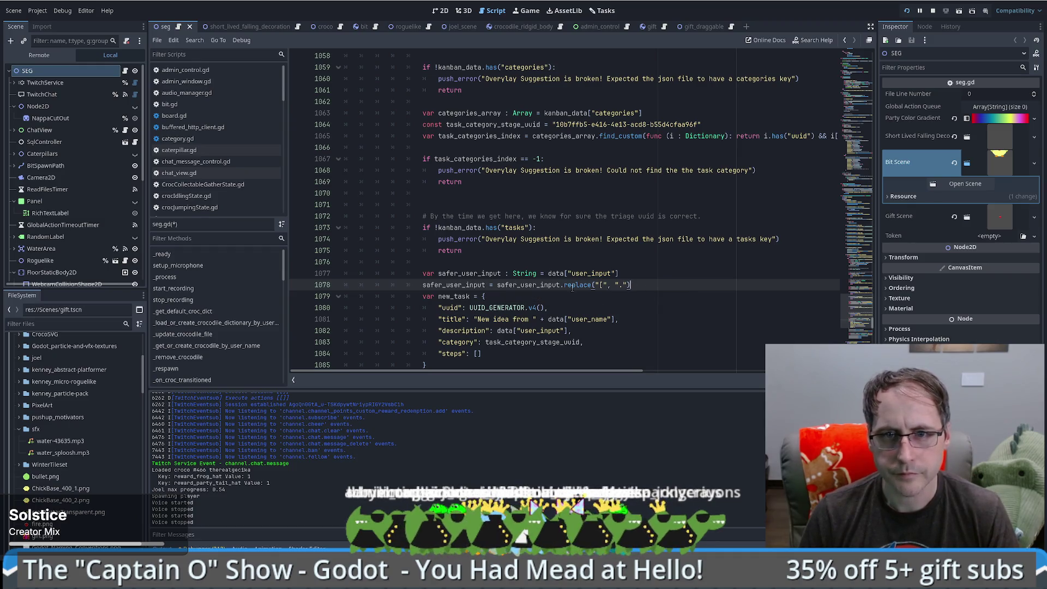
{"action": "left_click_drag", "start_coordinate": [562, 284], "coordinate": [630, 284]}
{"action": "key", "text": "ctrl+c"}
{"action": "key", "text": "End"}
{"action": "key", "text": "ctrl+v"}
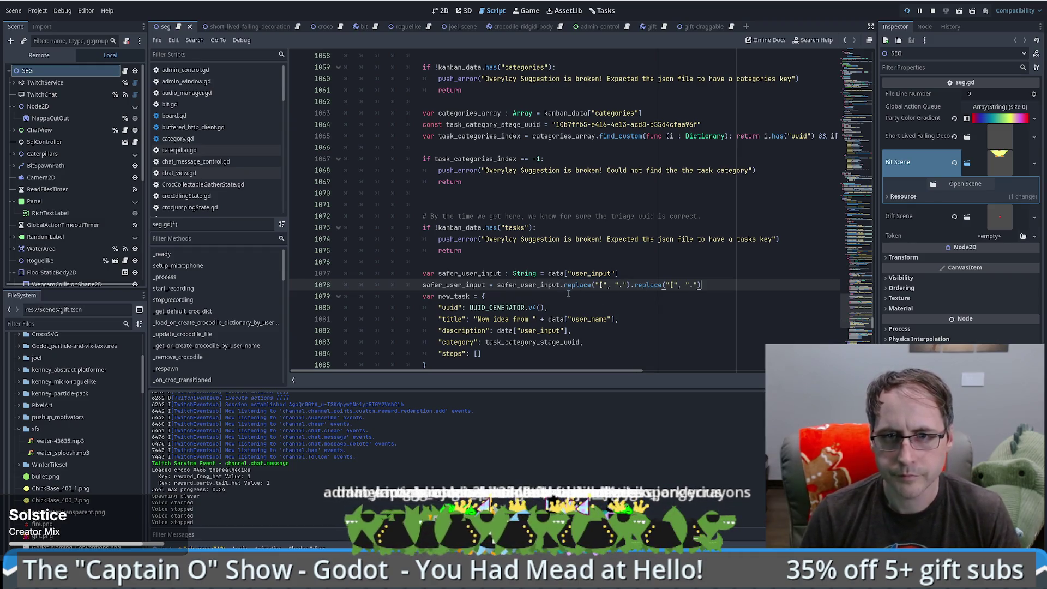
{"action": "key", "text": "Return"}
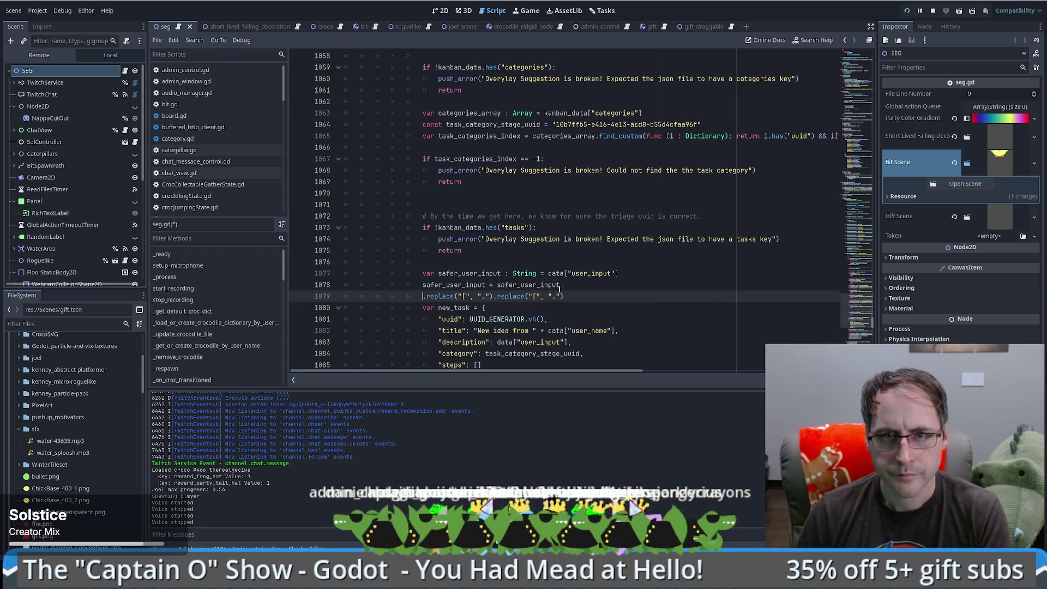
{"action": "key", "text": "ctrl+z"}
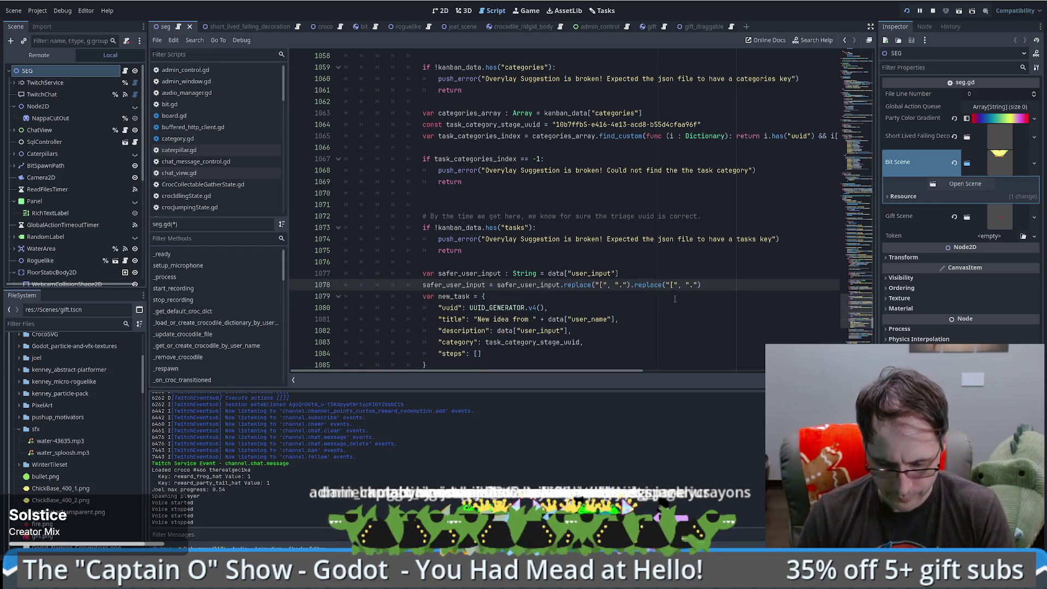
Step: Duplicate the replace call and edit the copies to replace { and } with dots
{"action": "left_click_drag", "start_coordinate": [629, 285], "coordinate": [725, 285]}
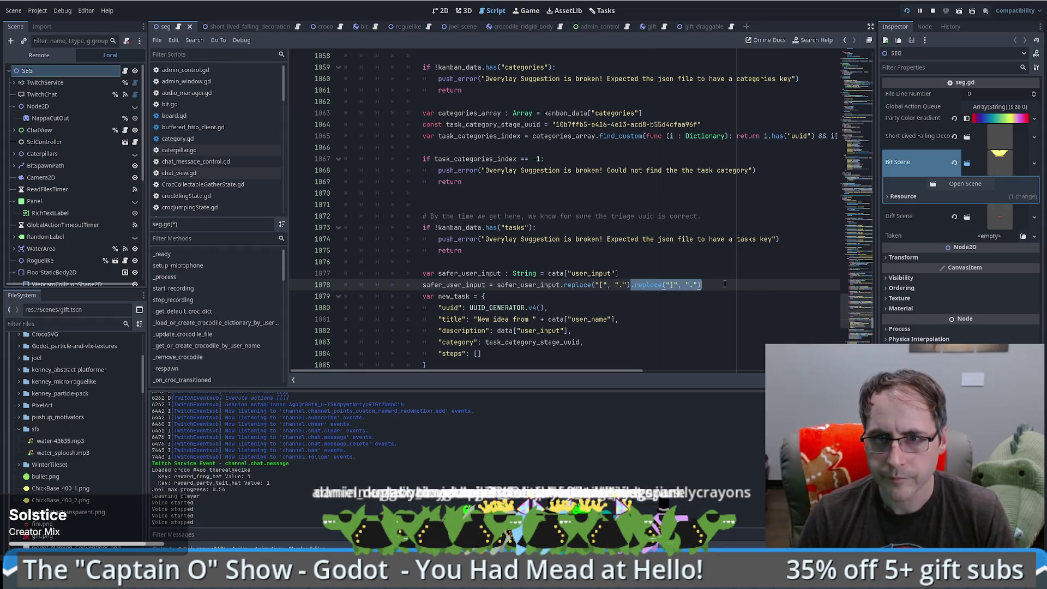
{"action": "key", "text": "ctrl+shift+d"}
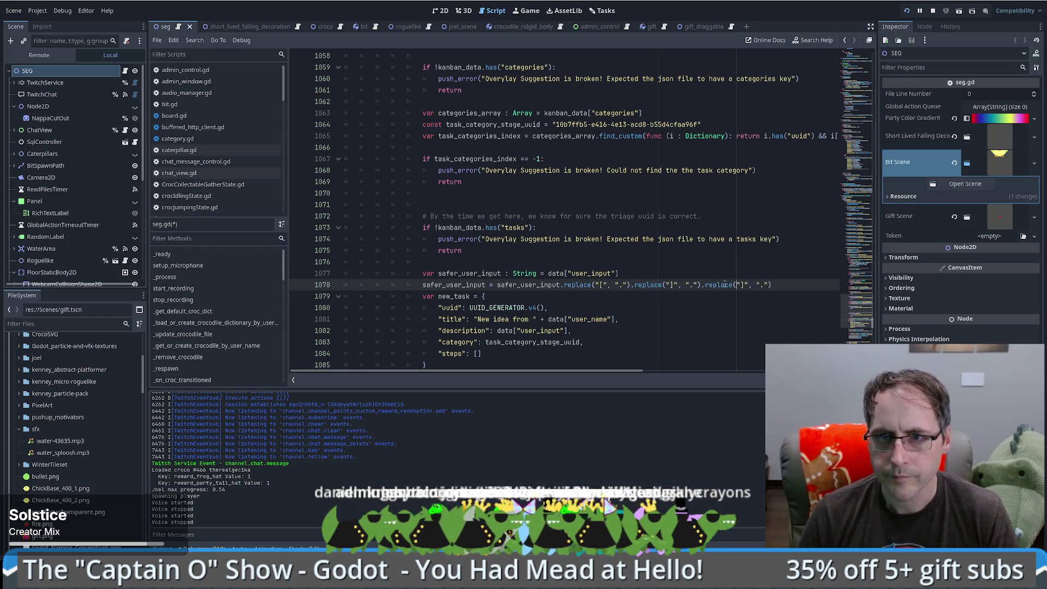
{"action": "type", "text": "{"}
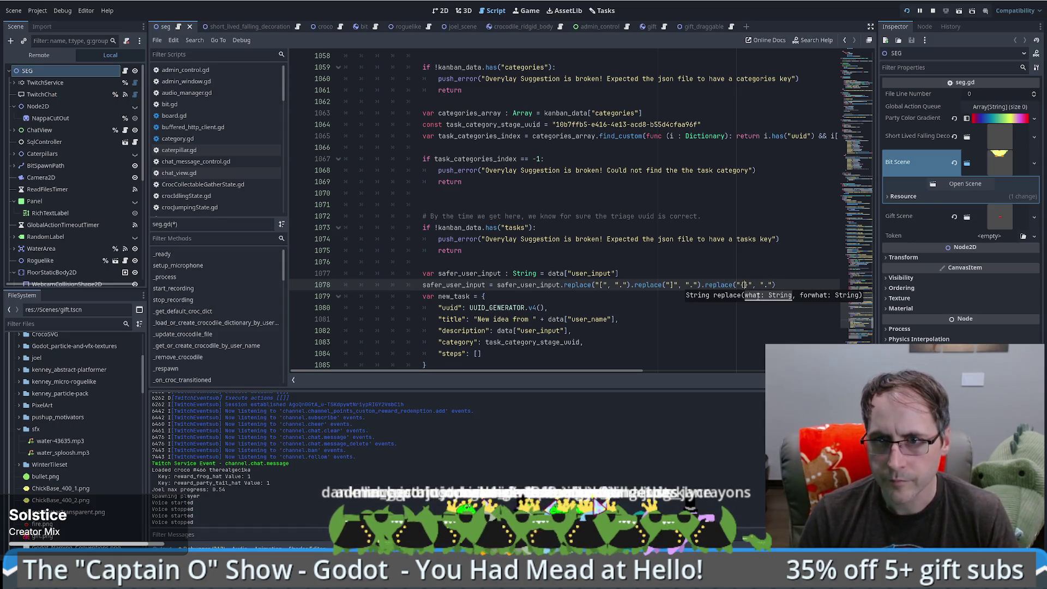
{"action": "key", "text": "Delete"}
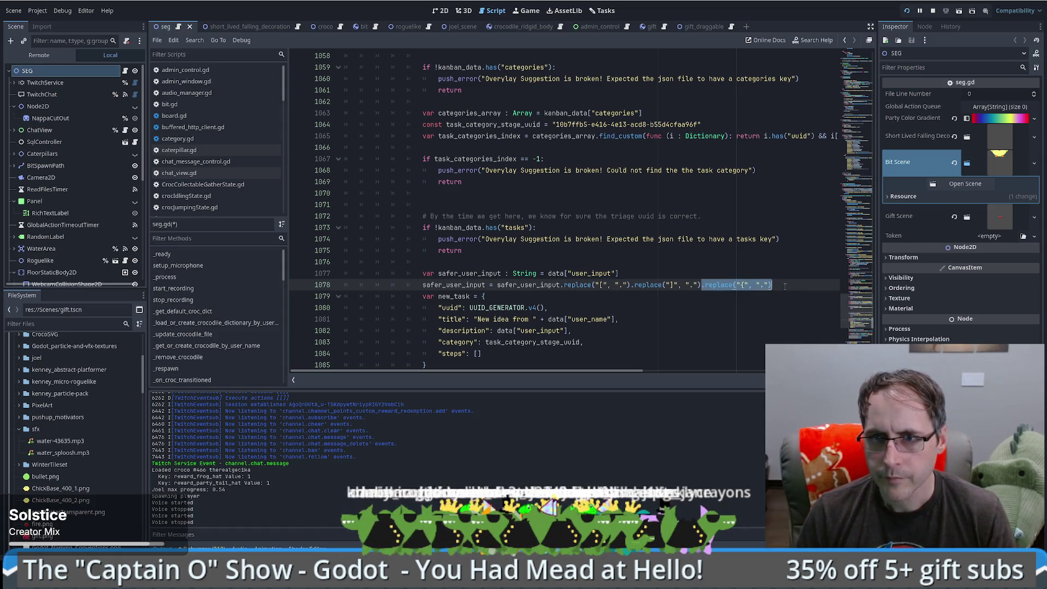
{"action": "left_click_drag", "start_coordinate": [701, 285], "coordinate": [772, 284]}
{"action": "key", "text": "ctrl+shift+d"}
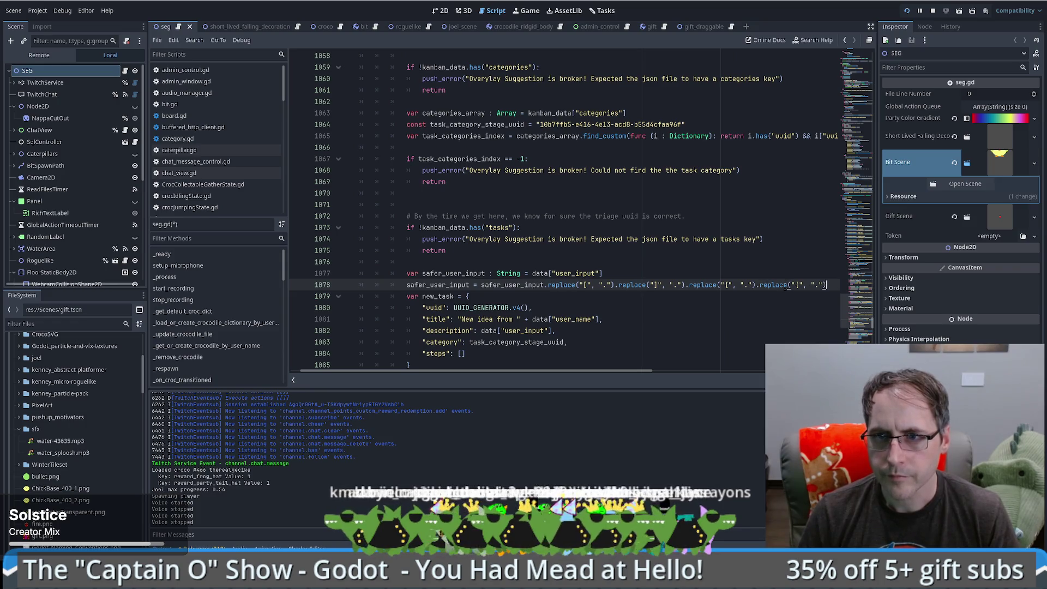
{"action": "key", "text": "Left"}
{"action": "type", "text": "}"}
{"action": "key", "text": "End"}
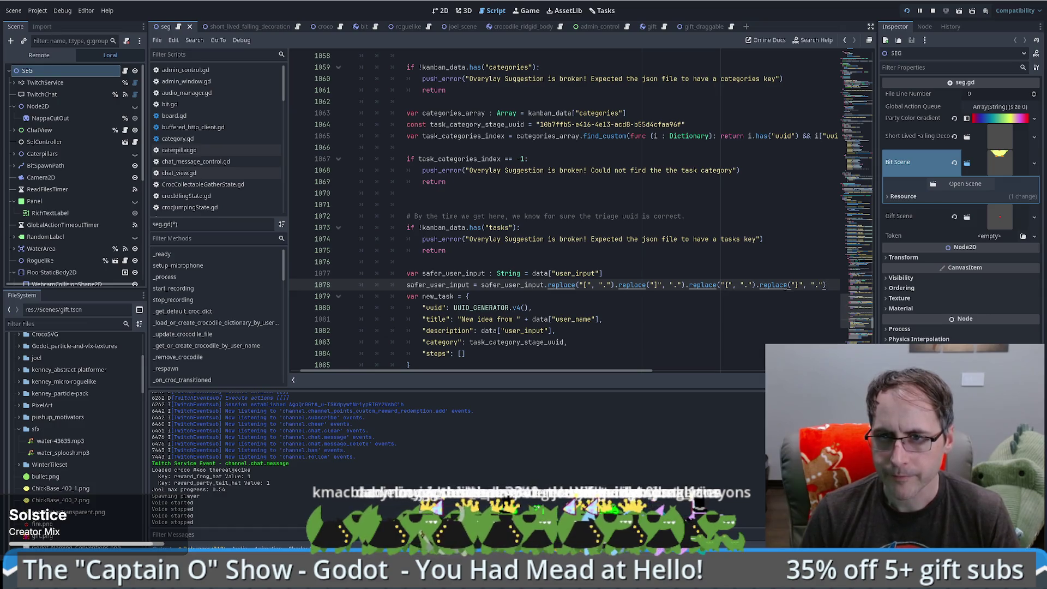
{"action": "key", "text": "ctrl+v"}
{"action": "left_click", "coordinate": [797, 285]}
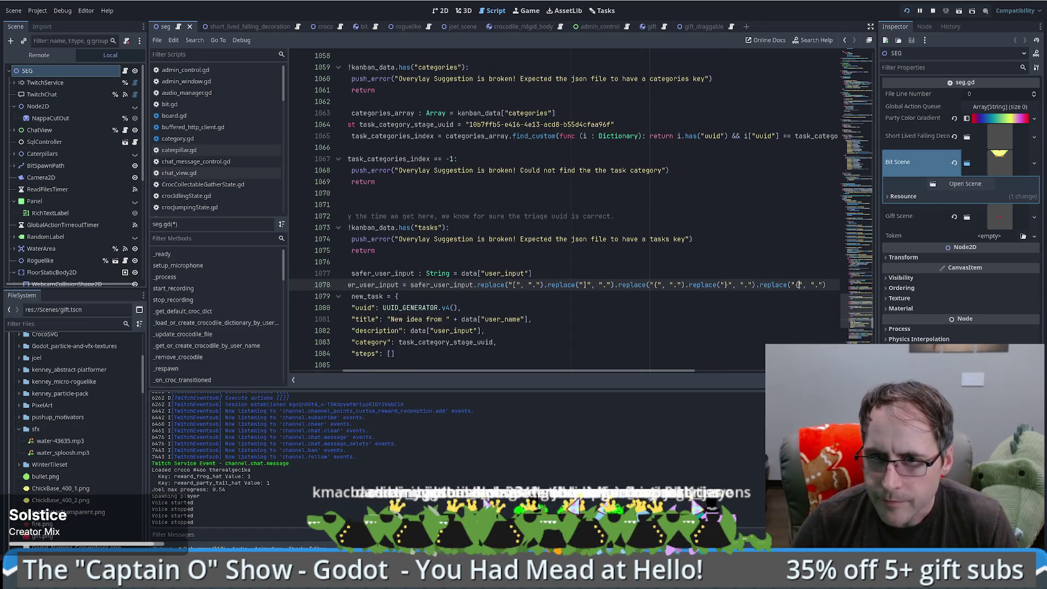
Step: Make the next two replace calls target backslashes and double quotes, and save seg.gd
{"action": "key", "text": "BackSpace"}
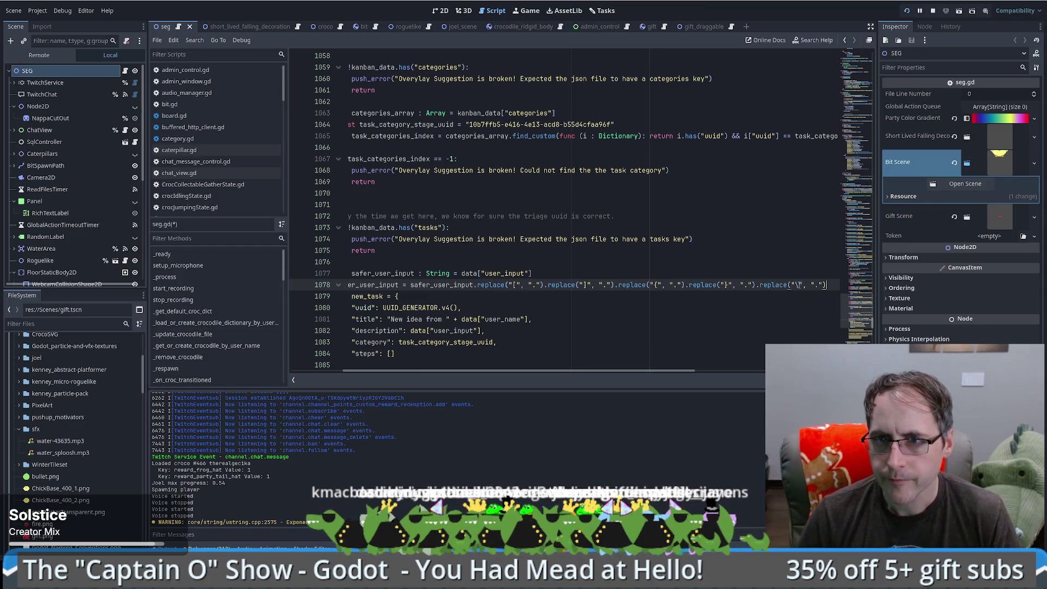
{"action": "key", "text": "BackSpace"}
{"action": "type", "text": "\\"}
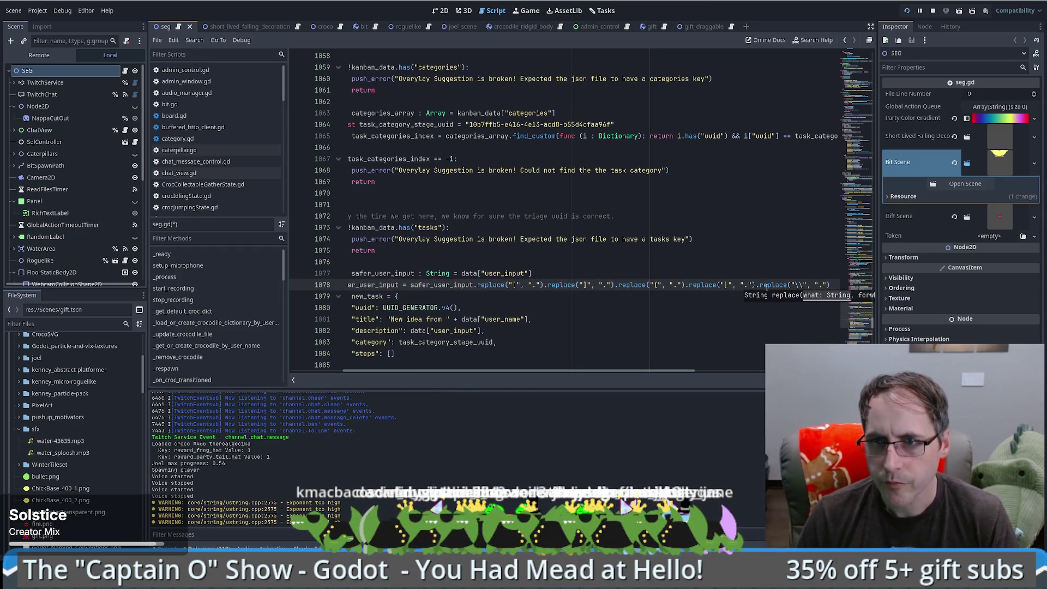
{"action": "key", "text": "ctrl+v"}
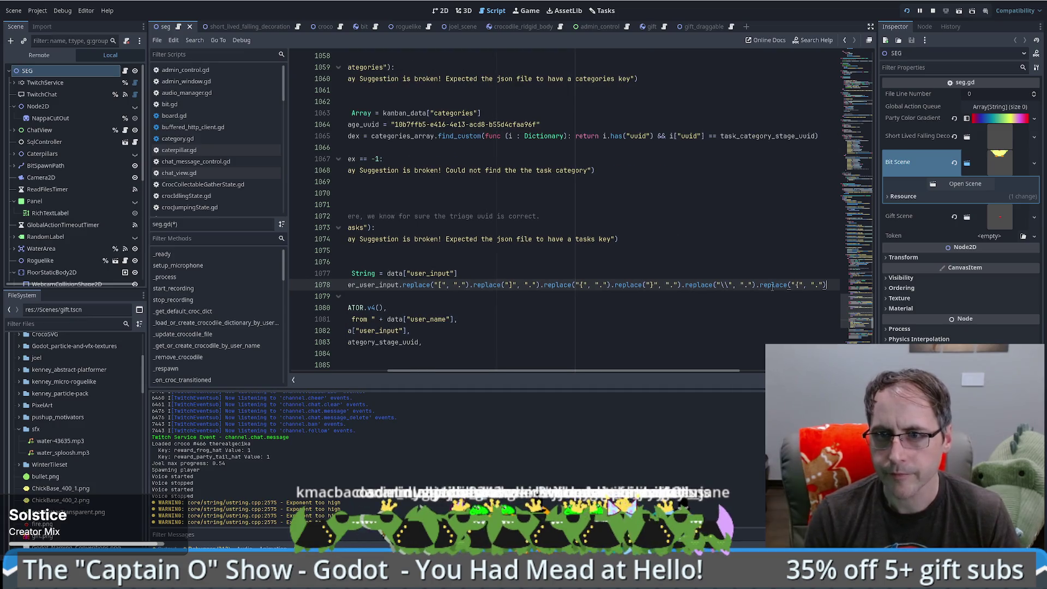
{"action": "key", "text": "Left"}
{"action": "key", "text": "Left"}
{"action": "key", "text": "Left"}
{"action": "key", "text": "BackSpace"}
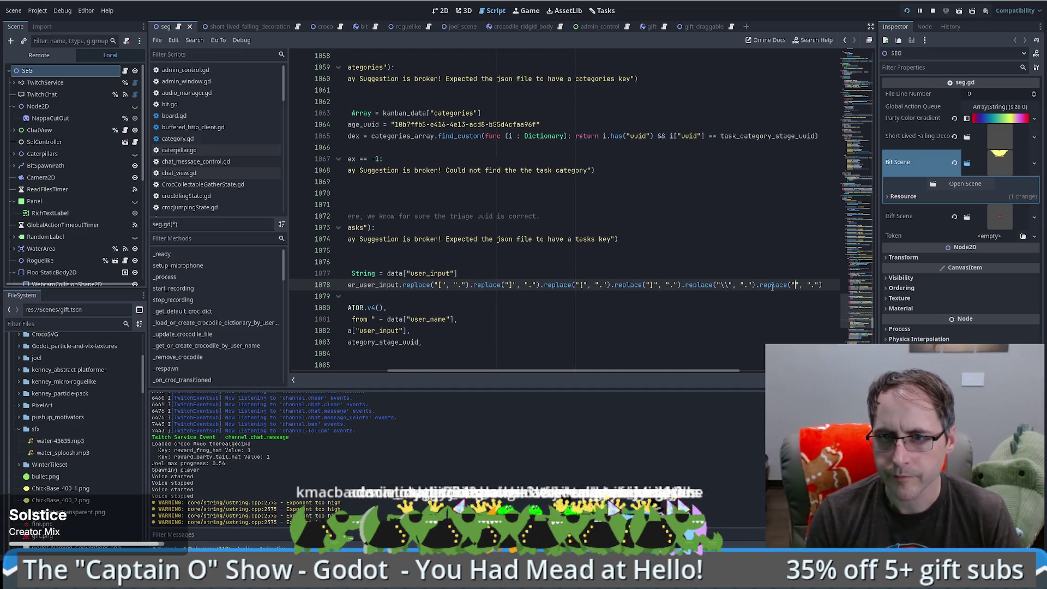
{"action": "type", "text": "\\\""}
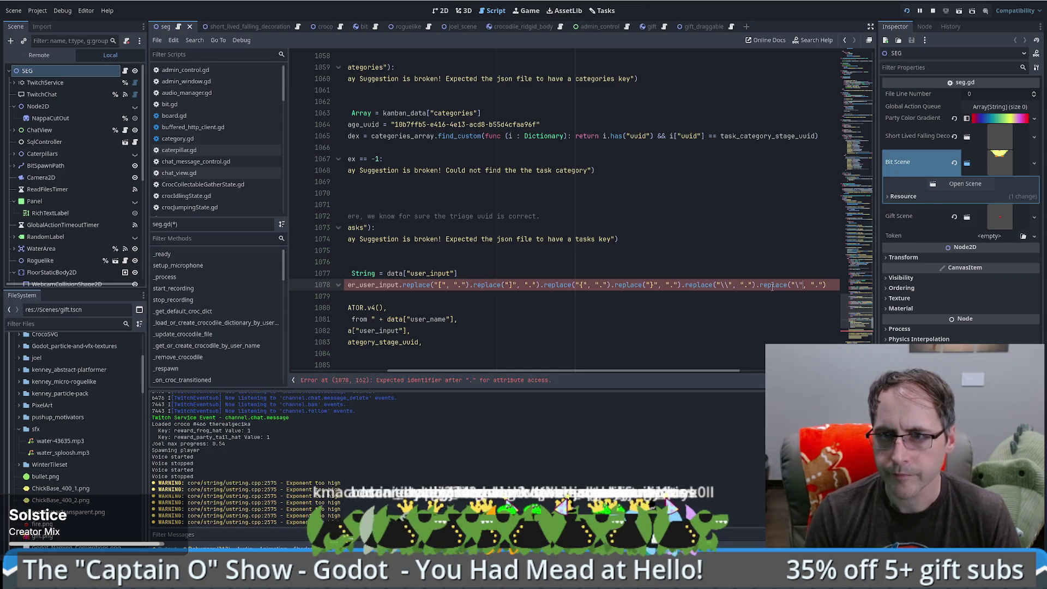
{"action": "type", "text": "\""}
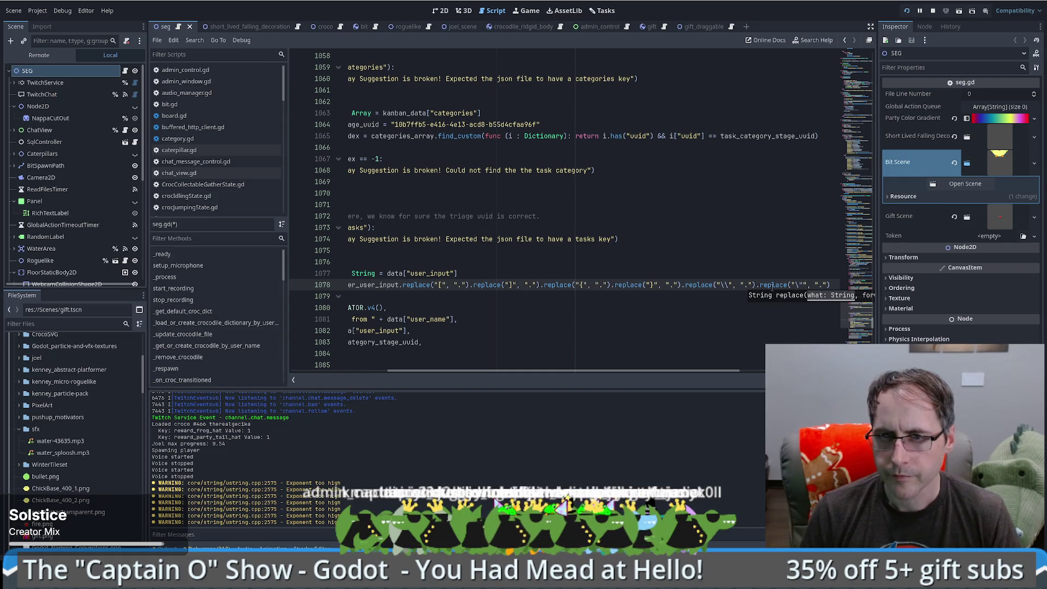
{"action": "key", "text": "ctrl+s"}
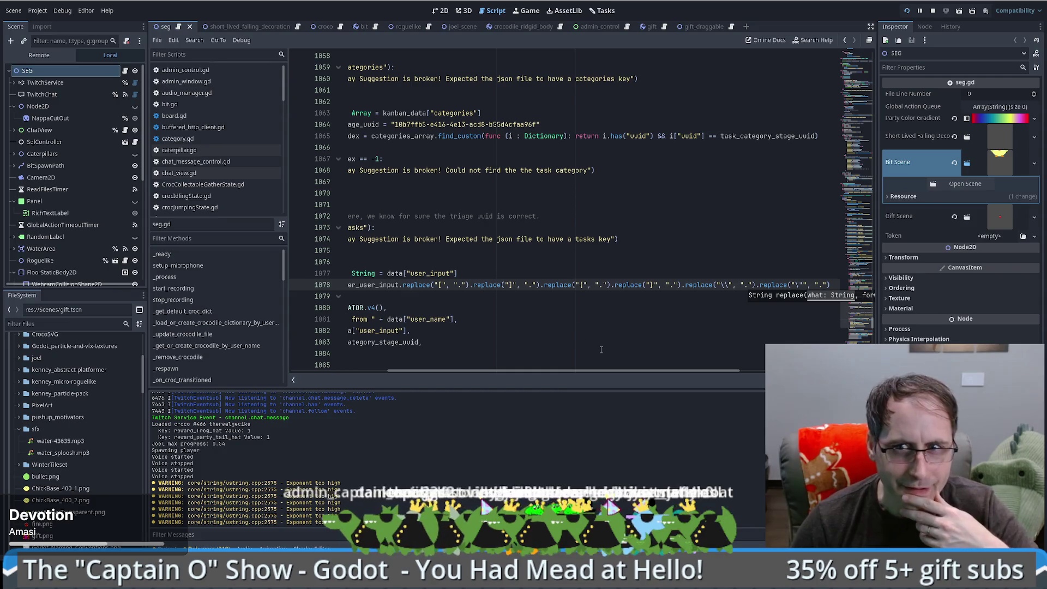
Step: Append a replace("\t", ".") call using the tab escape copied from line 1089, and save seg.gd
{"action": "left_click_drag", "start_coordinate": [752, 285], "coordinate": [835, 288]}
{"action": "key", "text": "ctrl+c"}
{"action": "key", "text": "Right"}
{"action": "key", "text": "ctrl+v"}
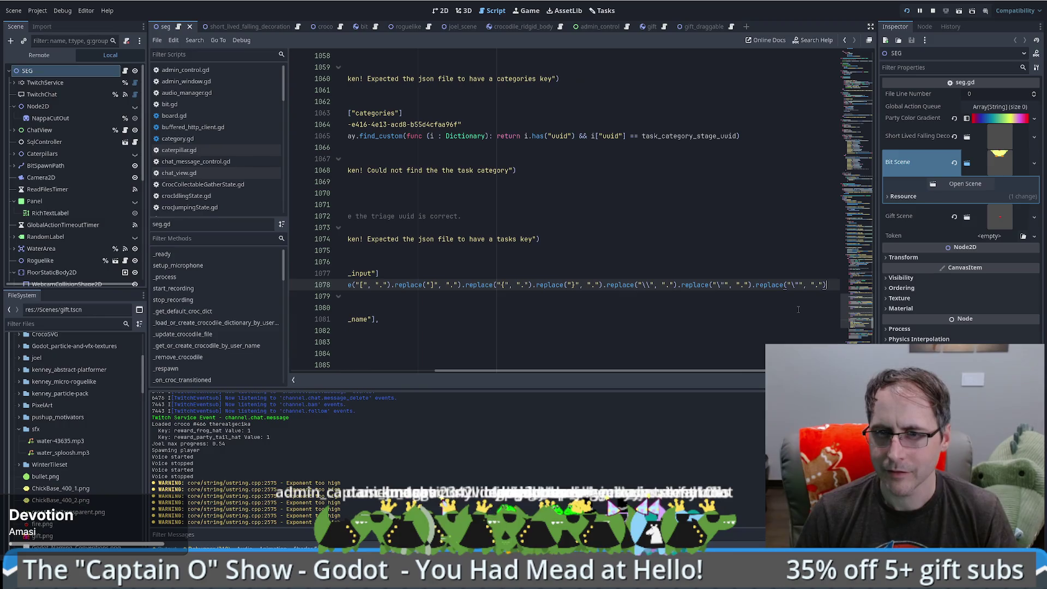
{"action": "key", "text": "Left"}
{"action": "key", "text": "Left"}
{"action": "key", "text": "Left"}
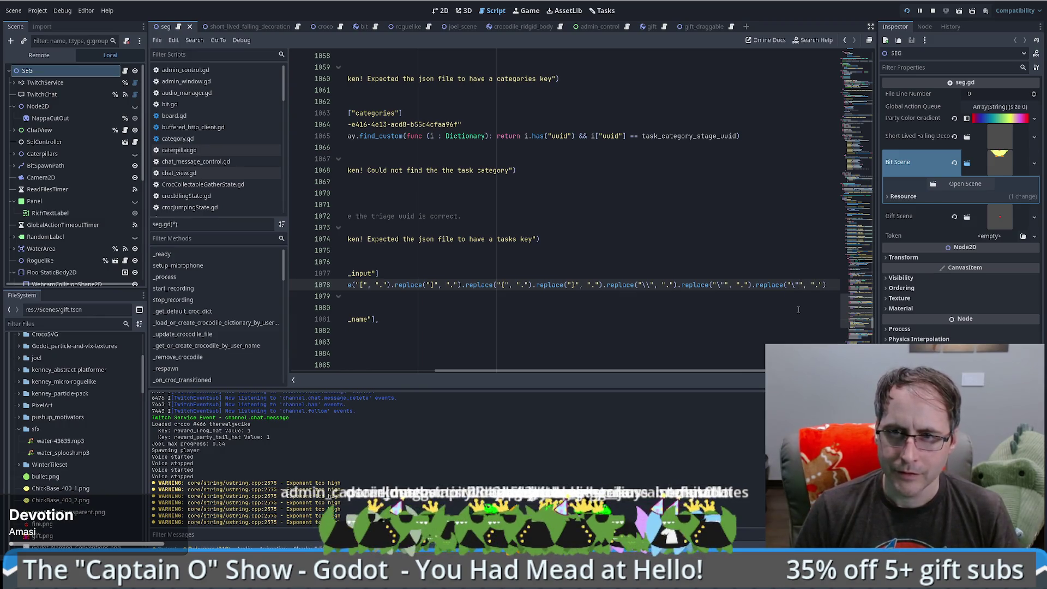
{"action": "key", "text": "BackSpace"}
{"action": "key", "text": "BackSpace"}
{"action": "type", "text": "t"}
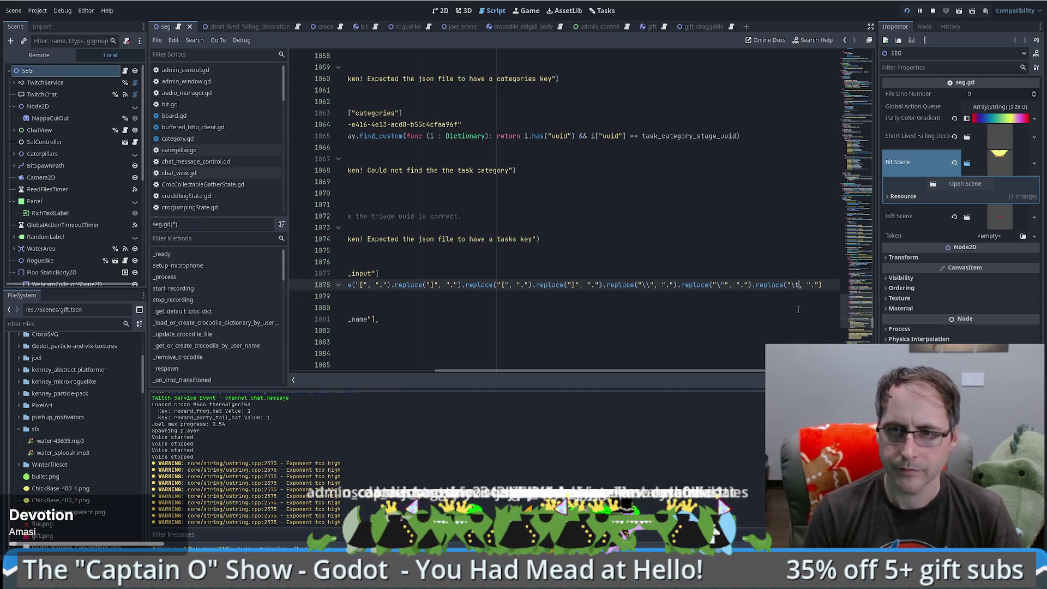
{"action": "type", "text": "\""}
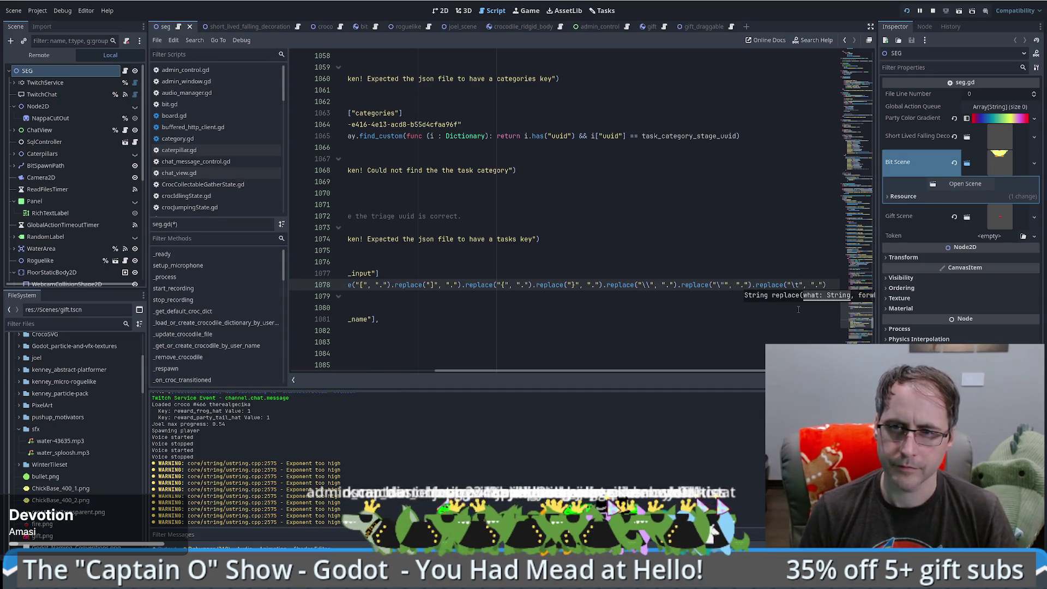
{"action": "key", "text": "BackSpace"}
{"action": "key", "text": "BackSpace"}
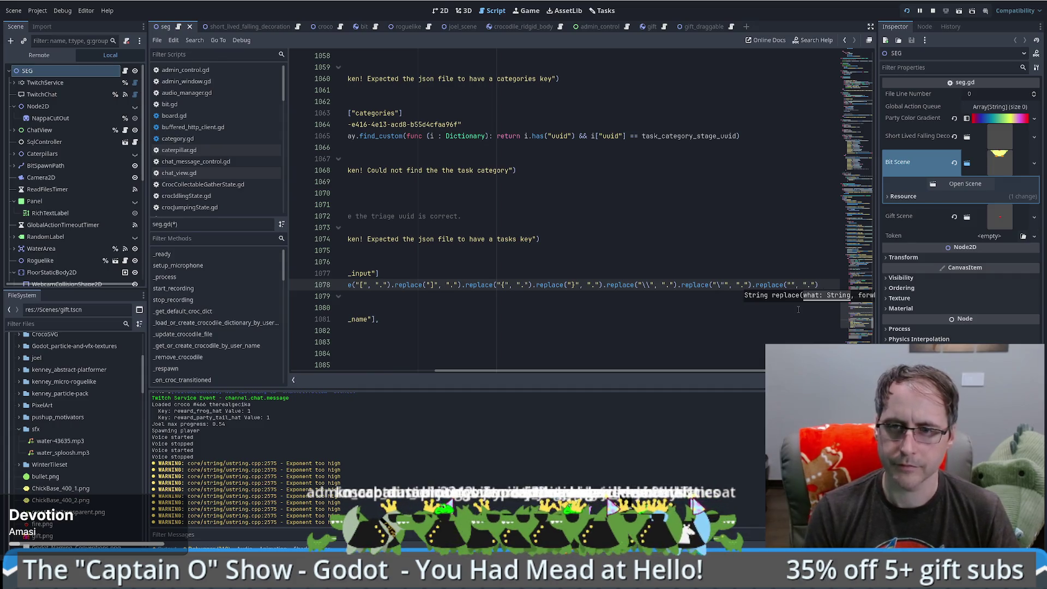
{"action": "left_click_drag", "start_coordinate": [610, 378], "coordinate": [492, 371]}
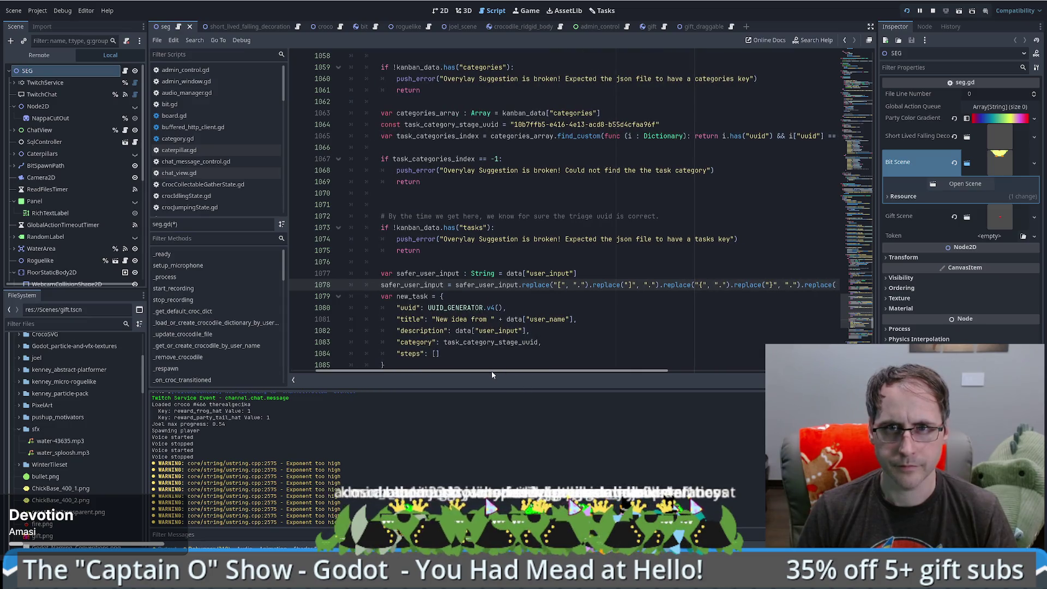
{"action": "scroll", "coordinate": [512, 349], "scroll_direction": "down", "scroll_amount": 4}
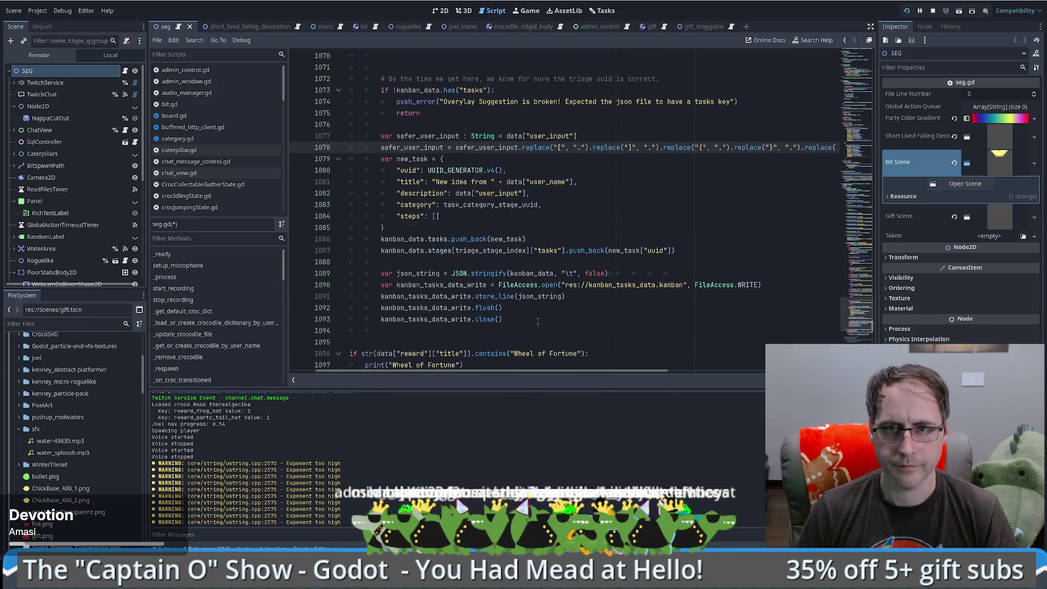
{"action": "scroll", "coordinate": [540, 321], "scroll_direction": "up", "scroll_amount": 1}
{"action": "double_click", "coordinate": [567, 308]}
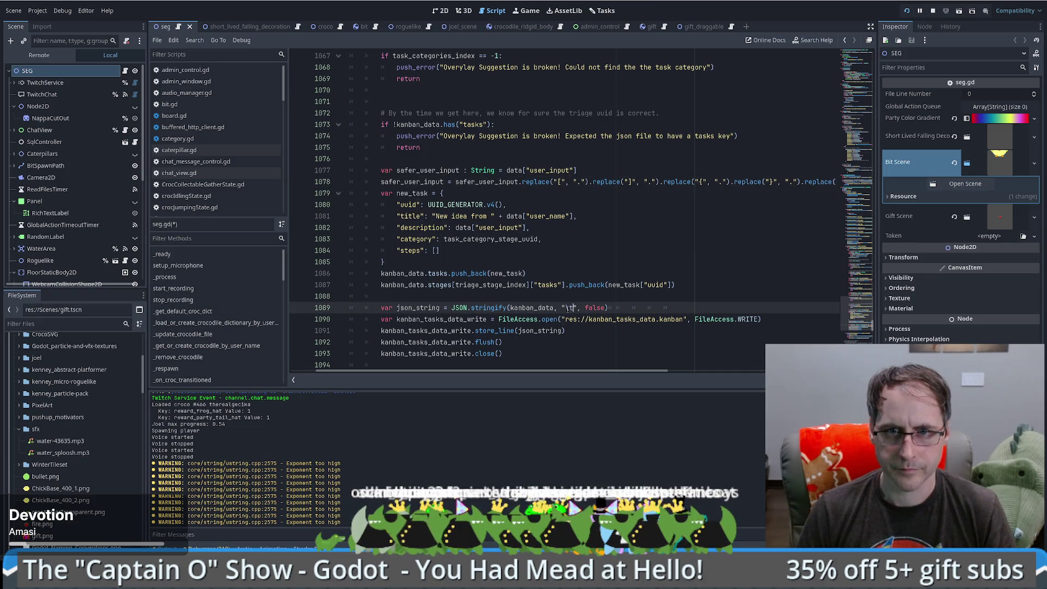
{"action": "mouse_move", "coordinate": [567, 373]}
{"action": "left_mouse_down"}
{"action": "mouse_move", "coordinate": [692, 358]}
{"action": "mouse_move", "coordinate": [747, 116]}
{"action": "left_mouse_up"}
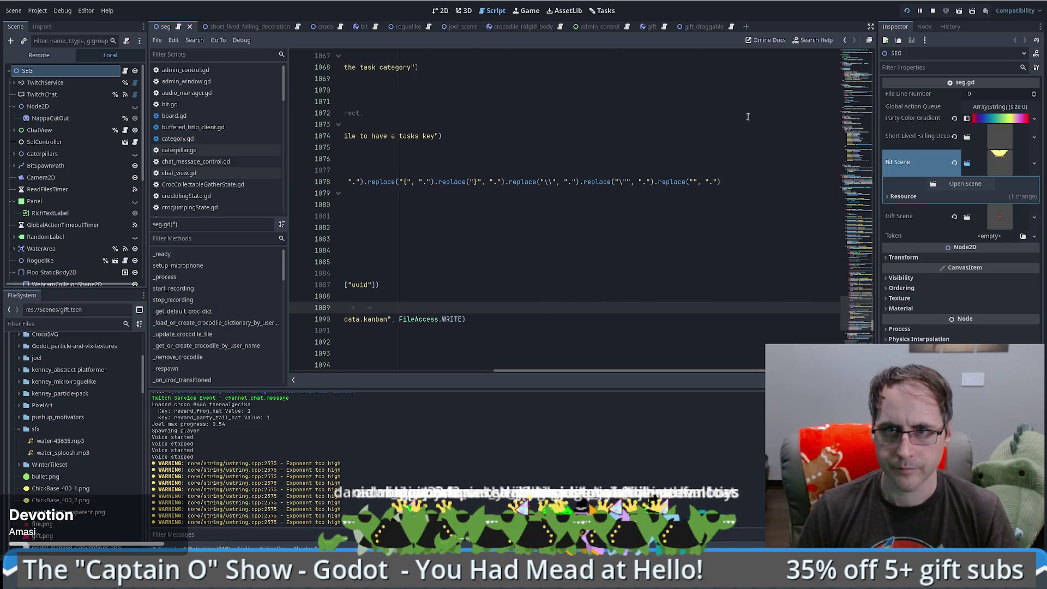
{"action": "left_click", "coordinate": [696, 182]}
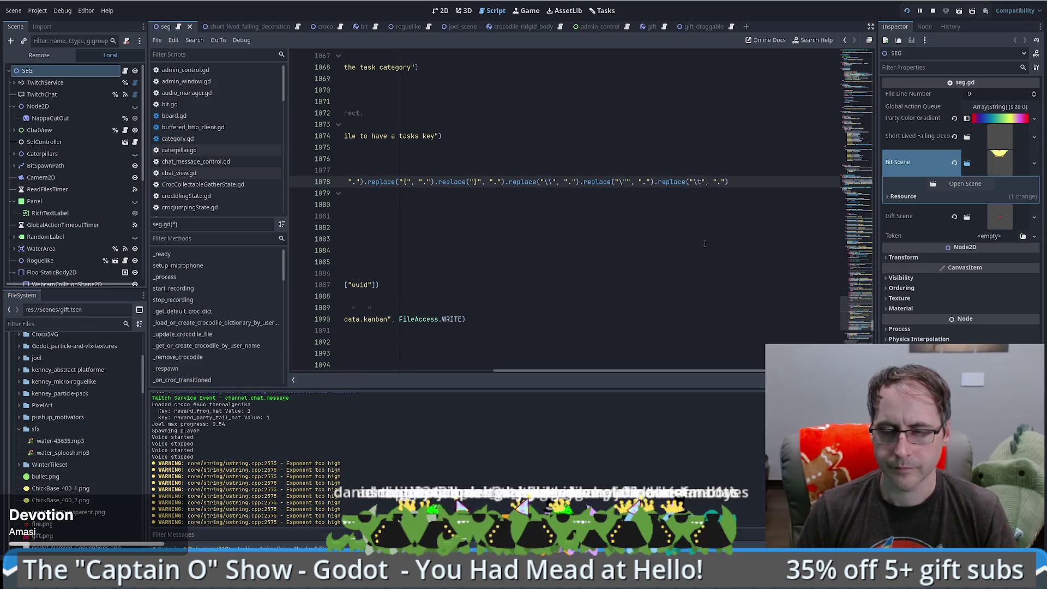
{"action": "key", "text": "ctrl+s"}
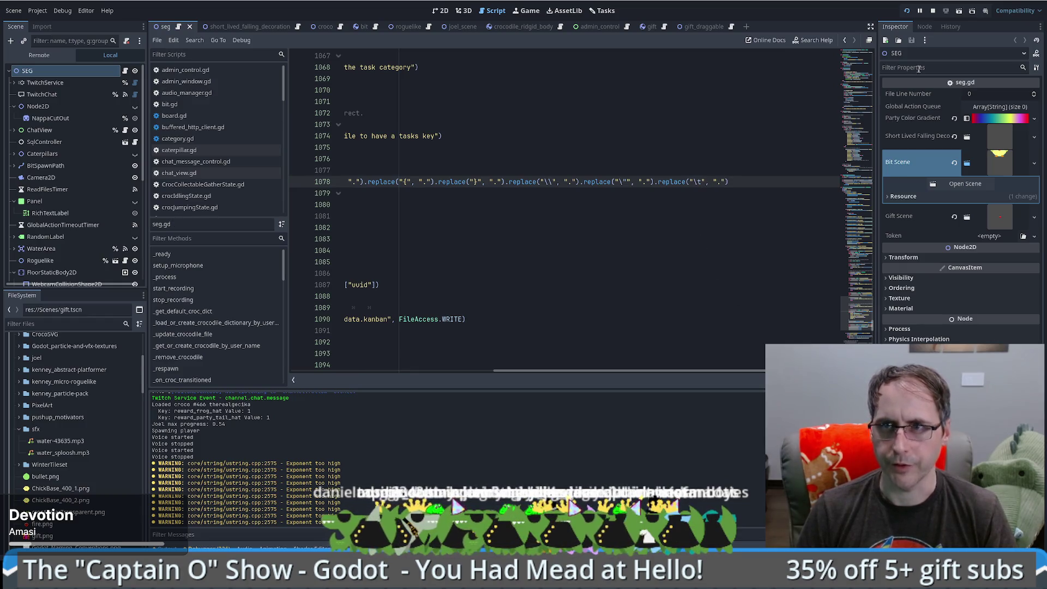
{"action": "left_click_drag", "start_coordinate": [630, 372], "coordinate": [396, 365]}
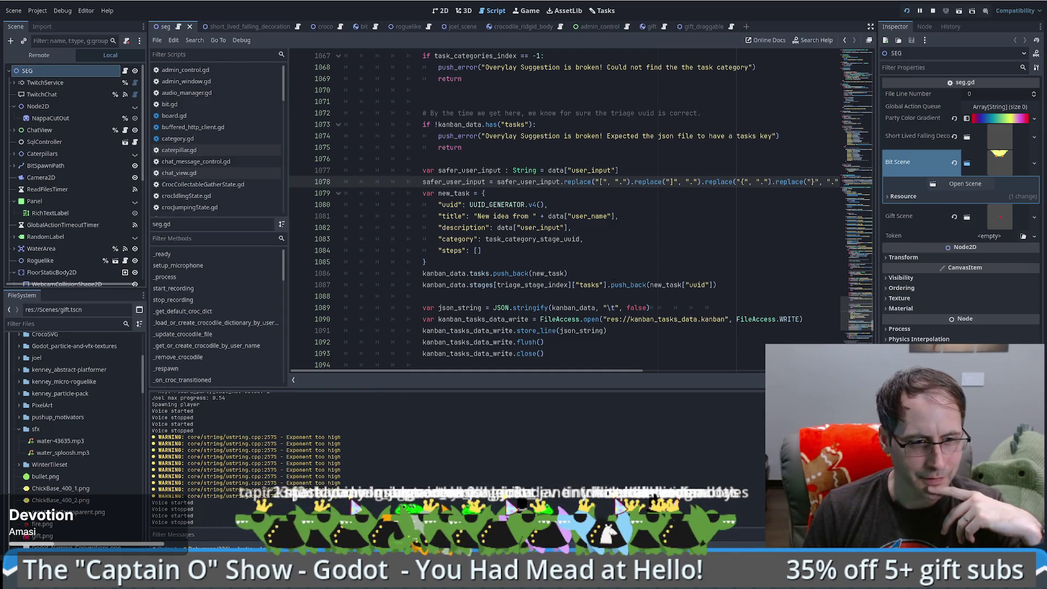
{"action": "mouse_move", "coordinate": [33, 578]}
{"action": "mouse_move", "coordinate": [51, 529]}
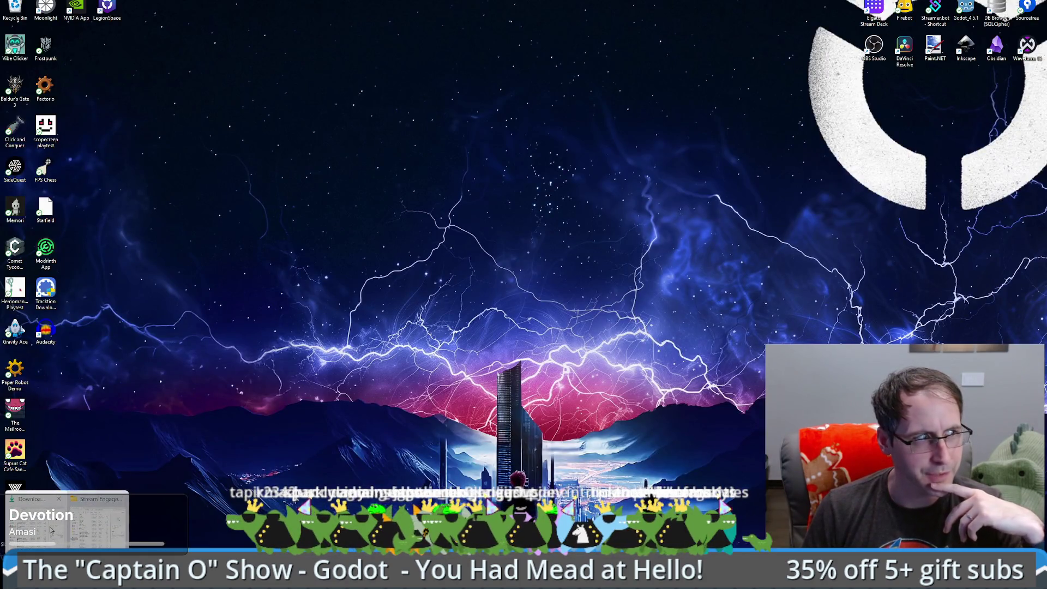